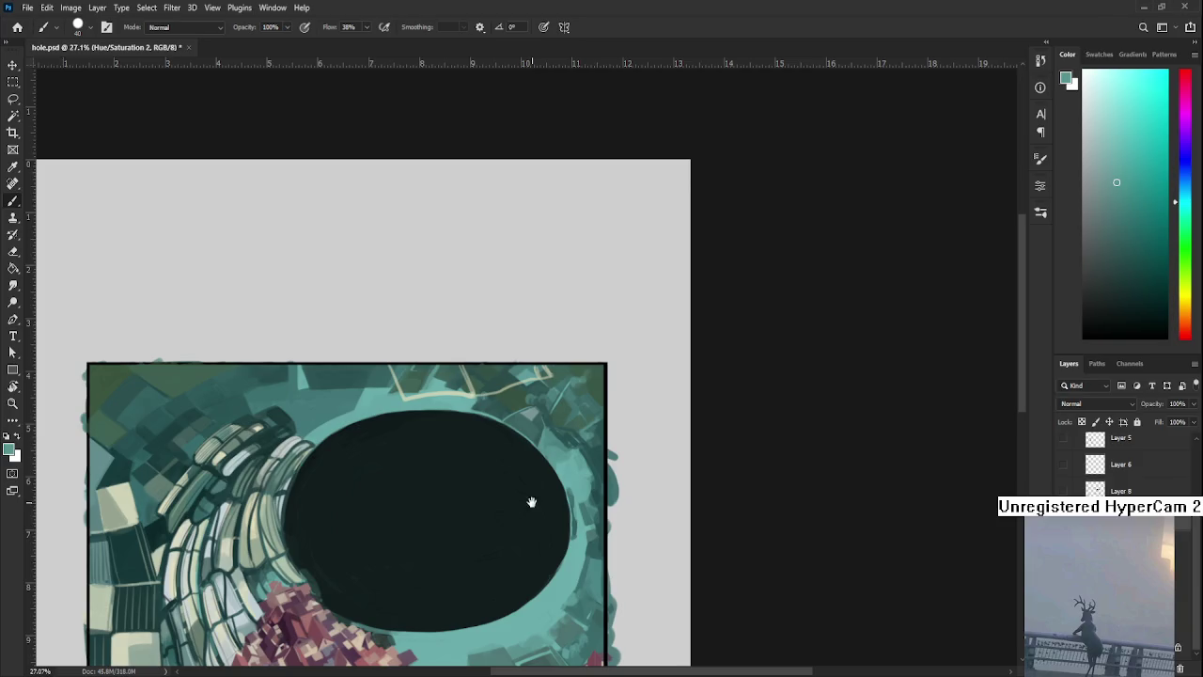
Zoom in on hole.psd and sample colours from the hole's right rim for painting
scroll(532, 499, up, 2)
scroll(541, 496, down, 1)
alt+click(602, 527)
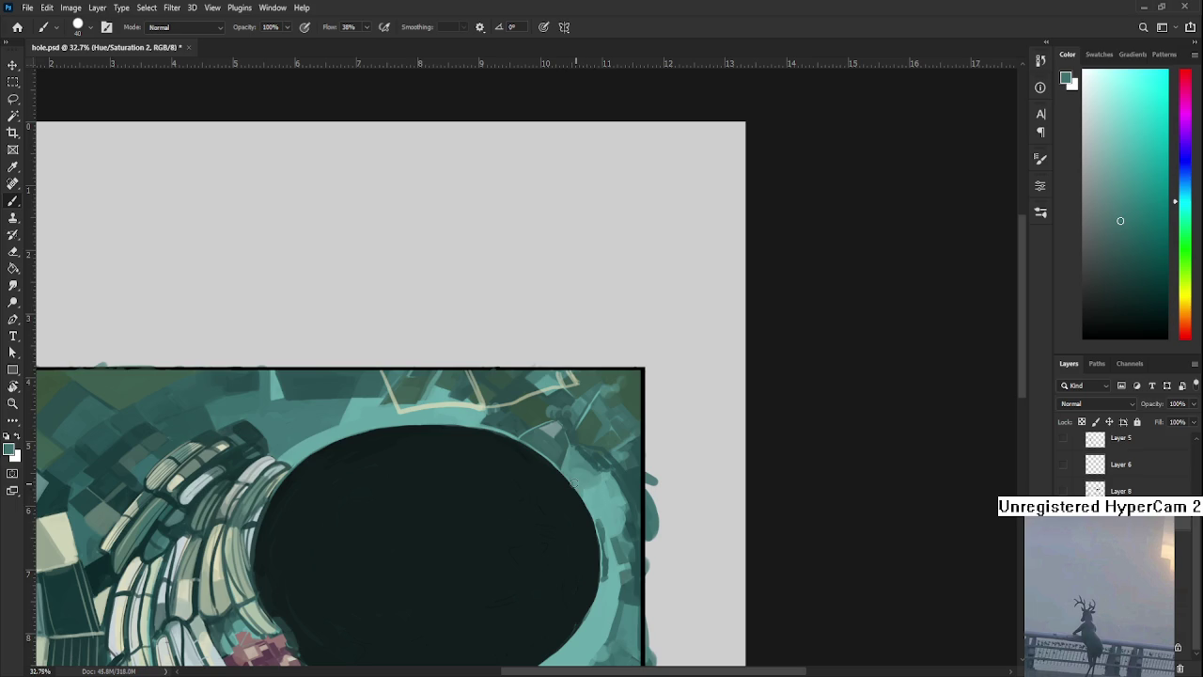
alt+click(592, 498)
alt+click(593, 498)
alt+click(581, 478)
click(537, 521)
Sample the hole's near-black to cover the stray light dab inside it
scroll(538, 521, down, 3)
scroll(592, 522, up, 4)
alt+click(588, 509)
click(578, 488)
Pan toward the hole's right rim and sample a mid teal from it
drag(584, 488, 511, 430)
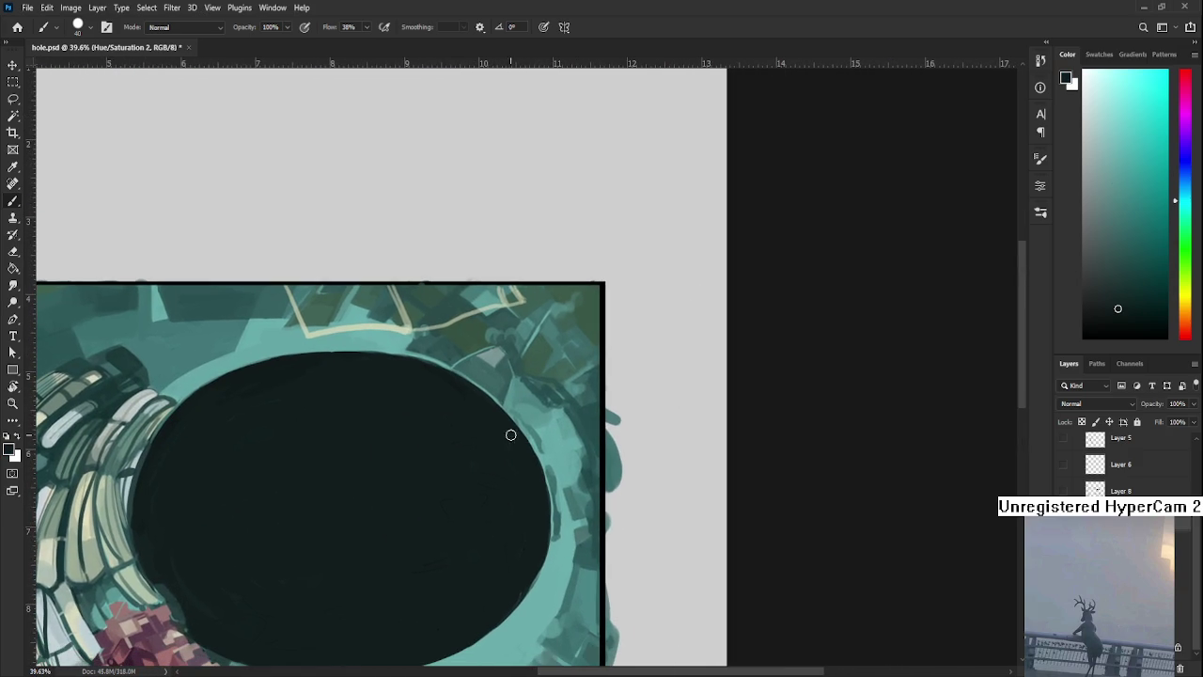
alt+click(541, 431)
alt+click(560, 434)
alt+click(578, 421)
drag(553, 410, 600, 417)
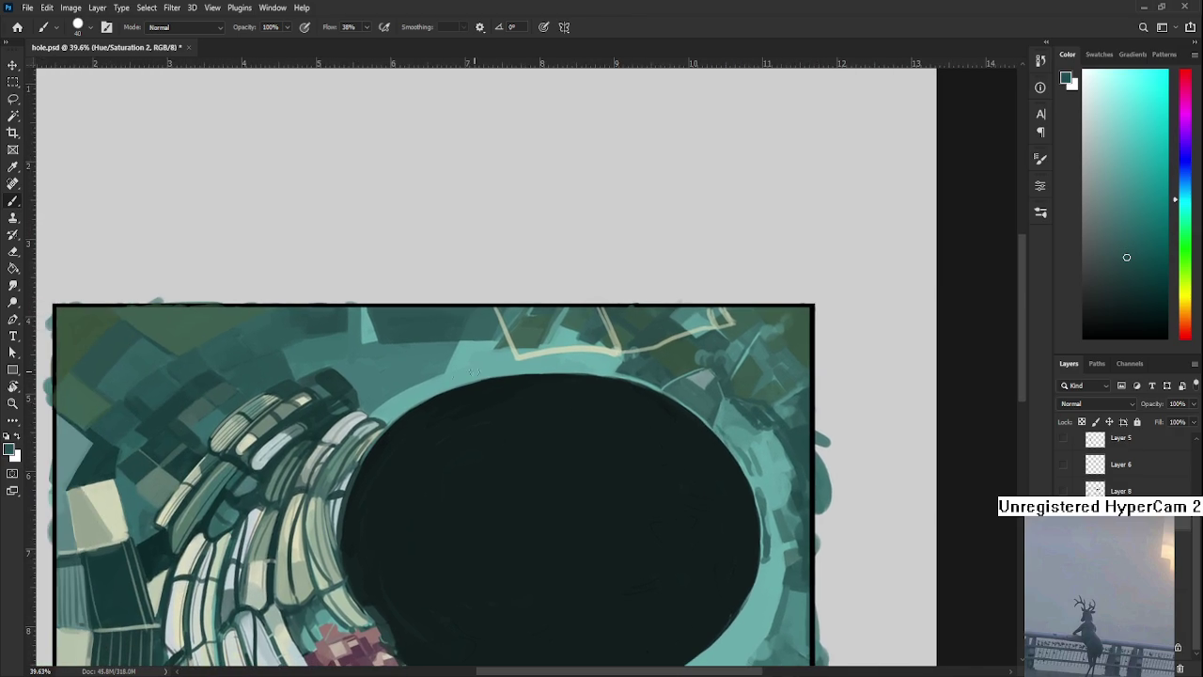
key(bracketleft)
Extend the hole's upper-left edge outward with dark strokes on a rotated view
mouse_move(395, 419)
mouse_down()
mouse_move(441, 389)
mouse_move(570, 464)
mouse_up()
key(r)
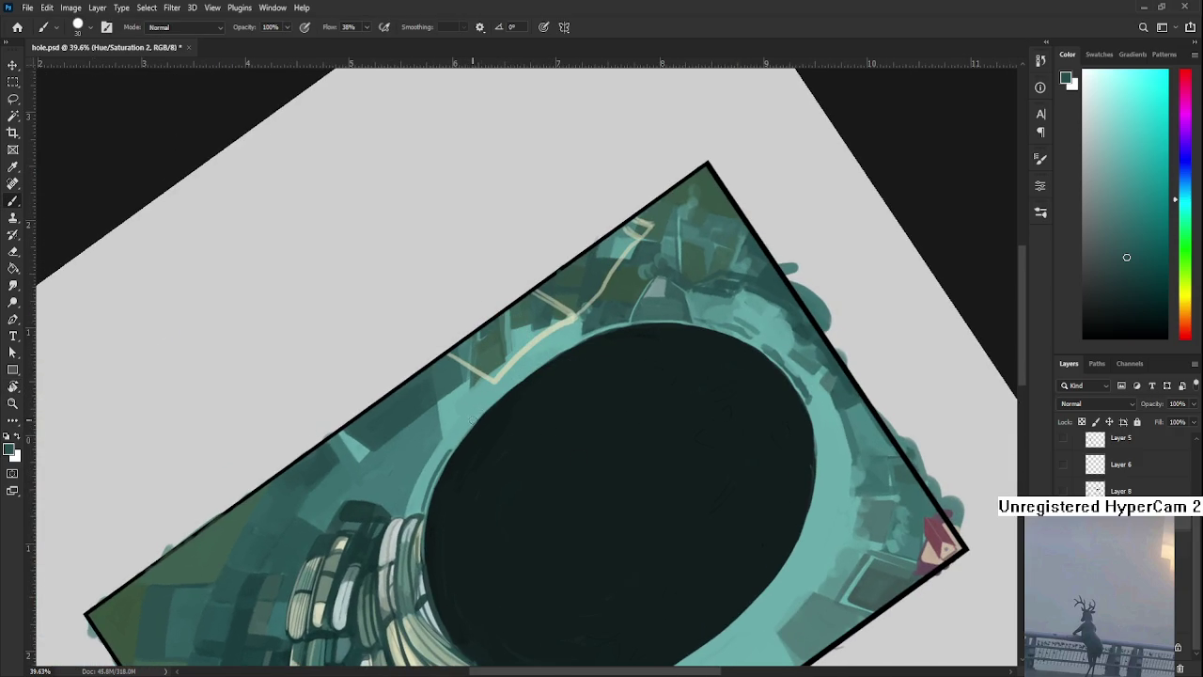
drag(475, 413, 574, 339)
Sample a lighter, paler teal from the rim and rotate the view back to level
alt+click(554, 347)
alt+click(534, 357)
alt+click(558, 350)
alt+click(567, 342)
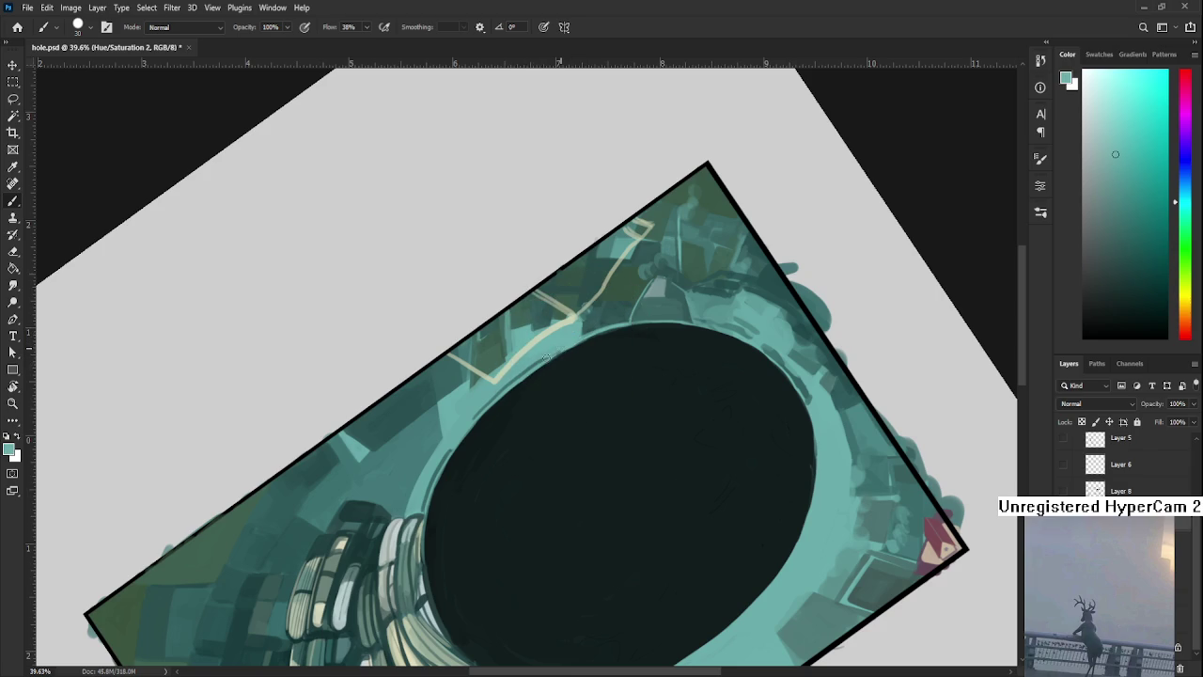
alt+click(543, 358)
alt+click(565, 340)
alt+click(569, 340)
key(r)
drag(626, 349, 623, 428)
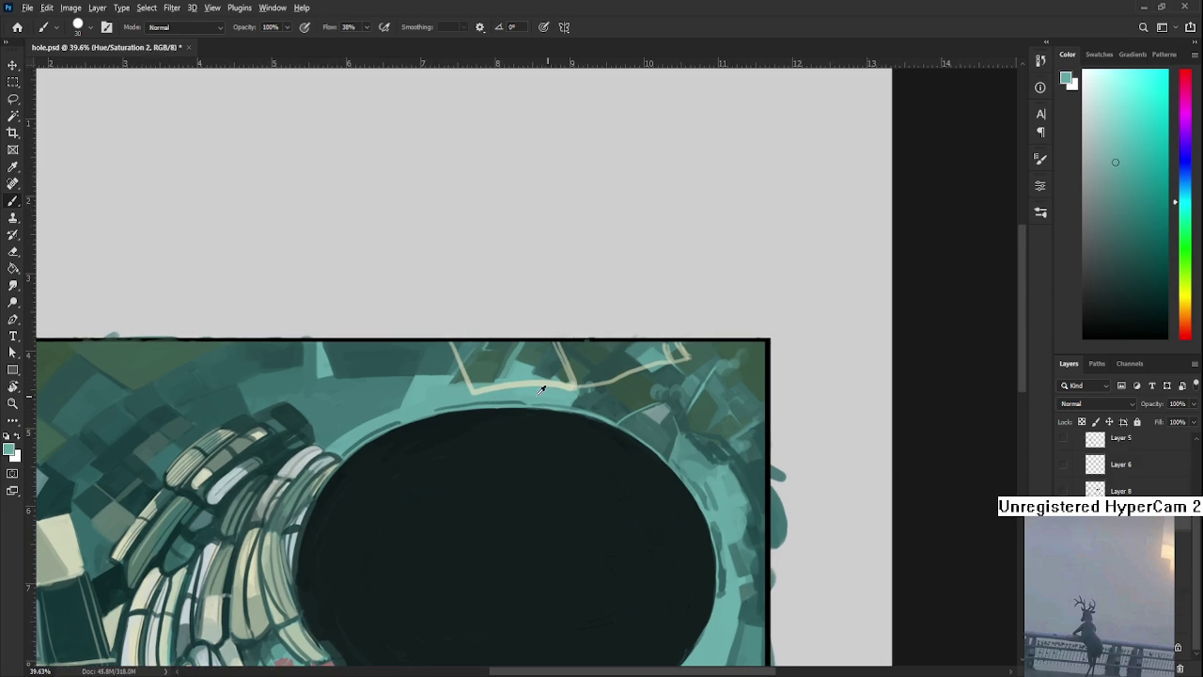
Sample several darker and lighter teals from the rim above the hole
alt+click(570, 398)
alt+click(581, 395)
alt+click(589, 395)
scroll(593, 396, left, 3)
scroll(564, 386, left, 1)
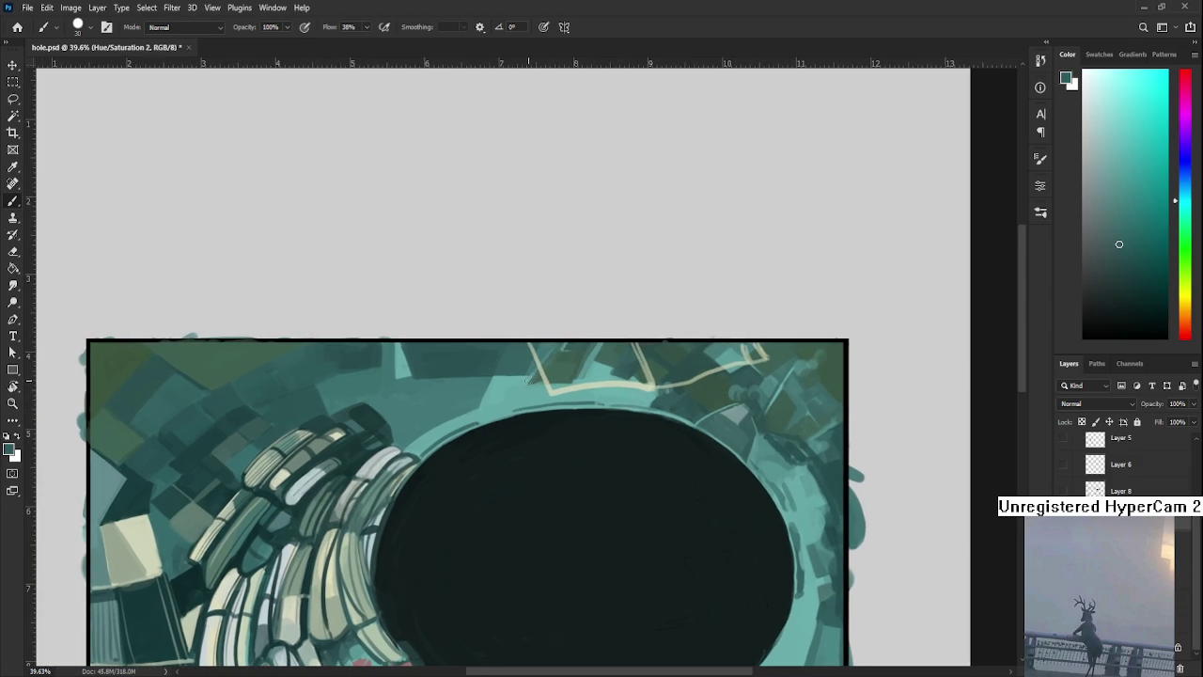
alt+click(528, 389)
alt+click(531, 392)
alt+click(531, 391)
alt+click(531, 391)
Pick a darker rim teal, enlarge the brush to 70, and shade above the top rim
drag(520, 406, 545, 362)
alt+click(500, 380)
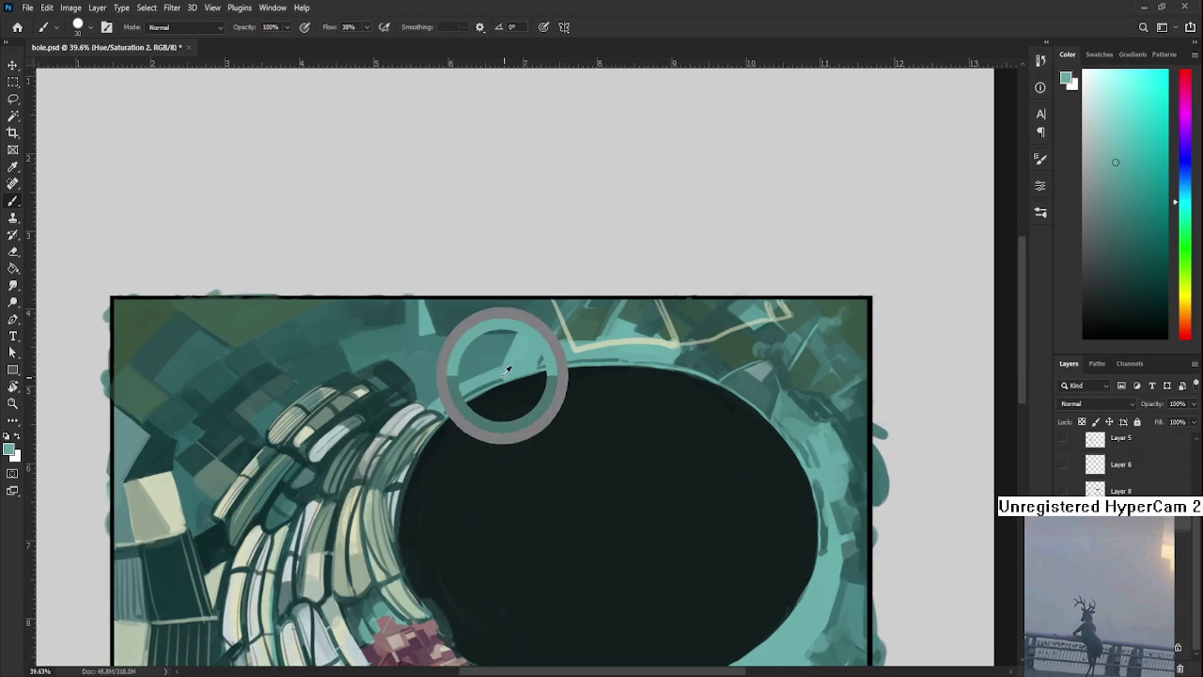
mouse_move(266, 350)
mouse_down()
mouse_move(485, 349)
mouse_move(383, 409)
mouse_up()
alt+click(449, 319)
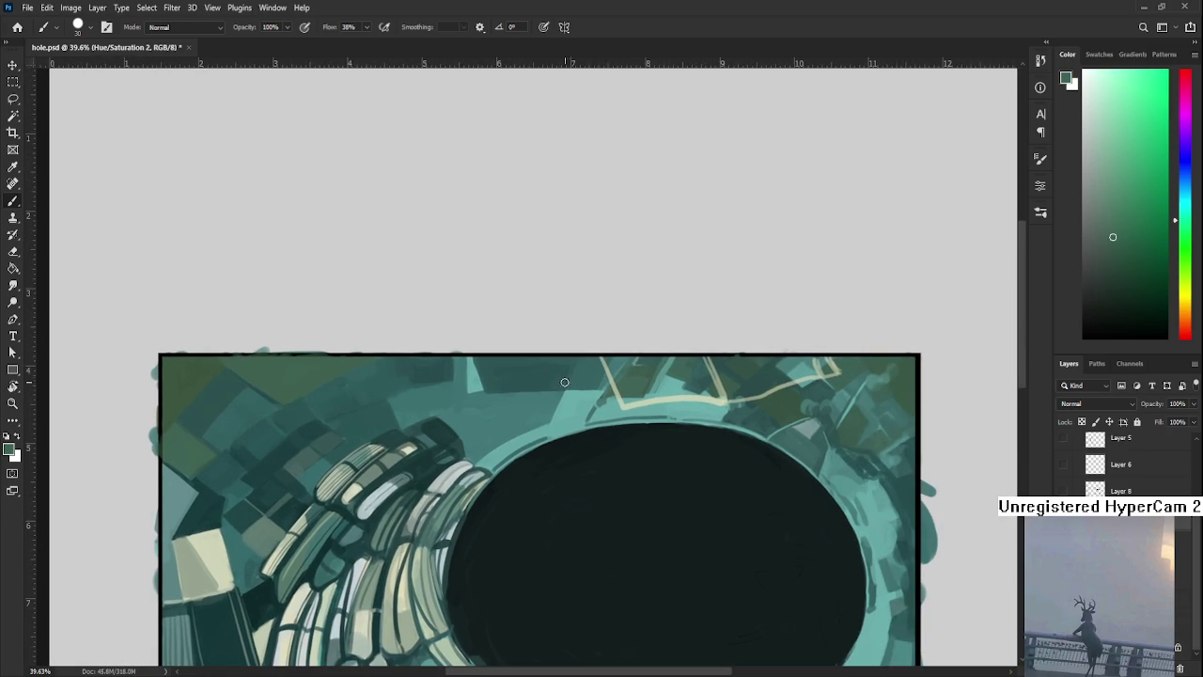
key(bracketright)
key(bracketright)
key(bracketright)
drag(557, 411, 587, 413)
scroll(559, 402, down, 1)
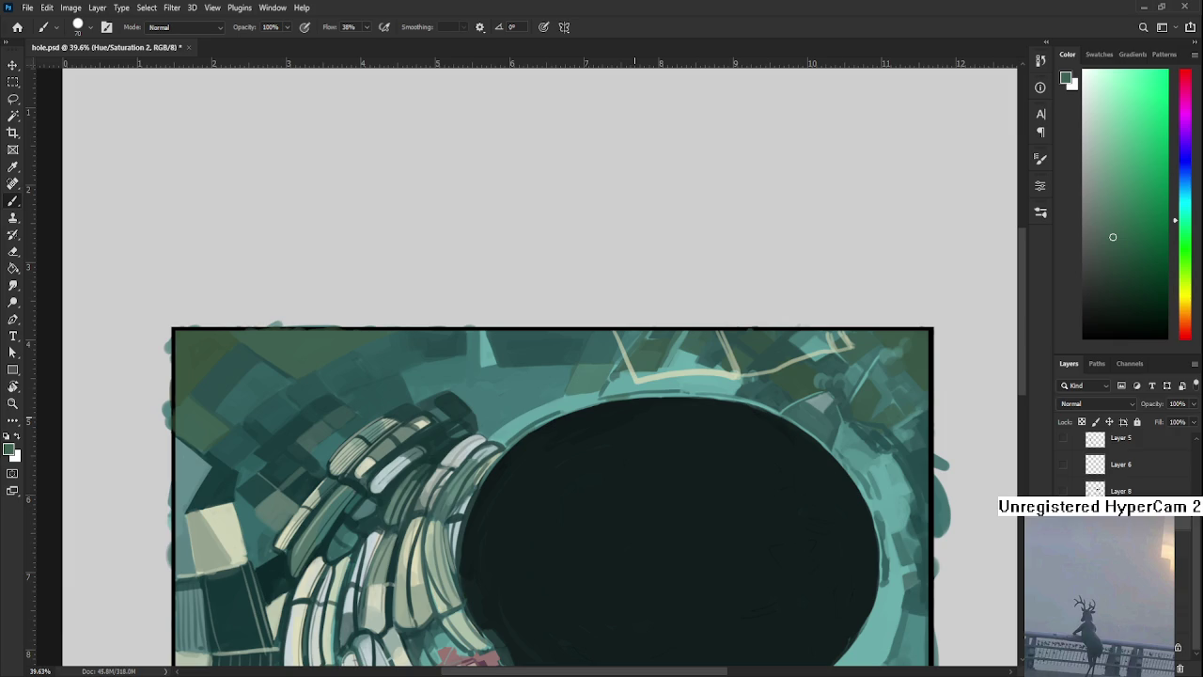
Resample a light teal from the hole's upper rim
alt+click(568, 401)
alt+click(563, 401)
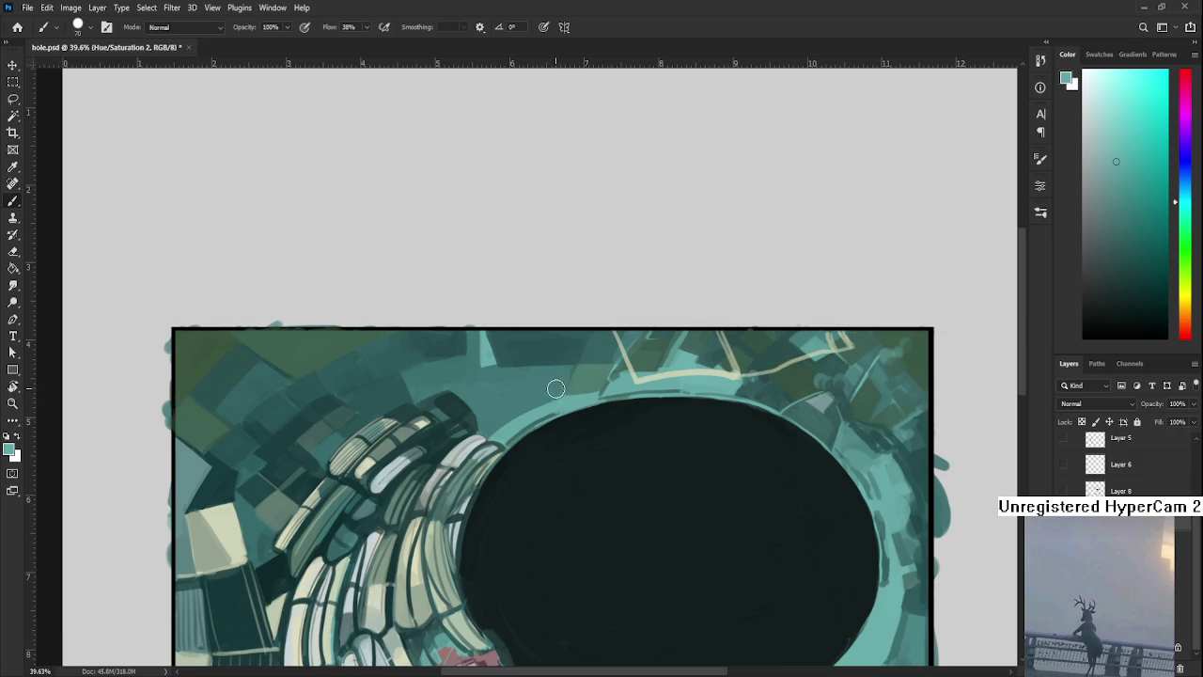
alt+click(568, 395)
alt+click(564, 398)
alt+click(567, 394)
Sample lighter and darker teals along the hole's upper rim
mouse_move(486, 443)
mouse_down()
mouse_move(483, 455)
mouse_move(521, 439)
mouse_up()
alt+click(490, 456)
alt+click(507, 448)
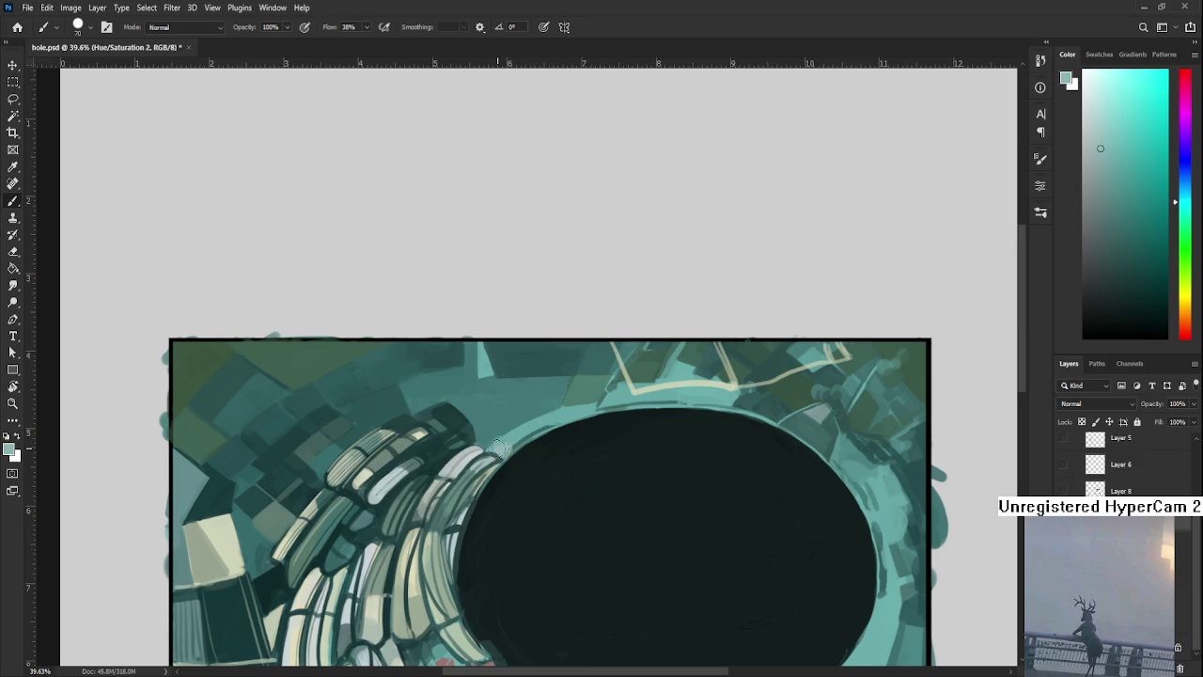
alt+click(501, 429)
alt+click(527, 423)
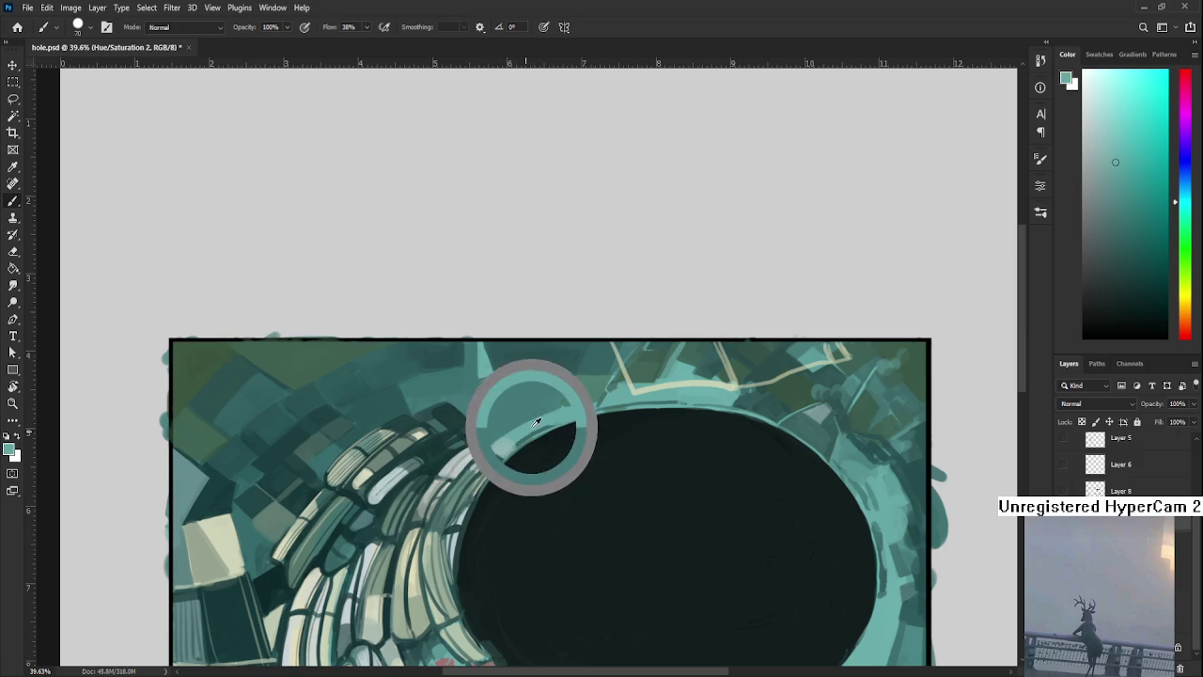
alt+click(516, 440)
alt+click(522, 447)
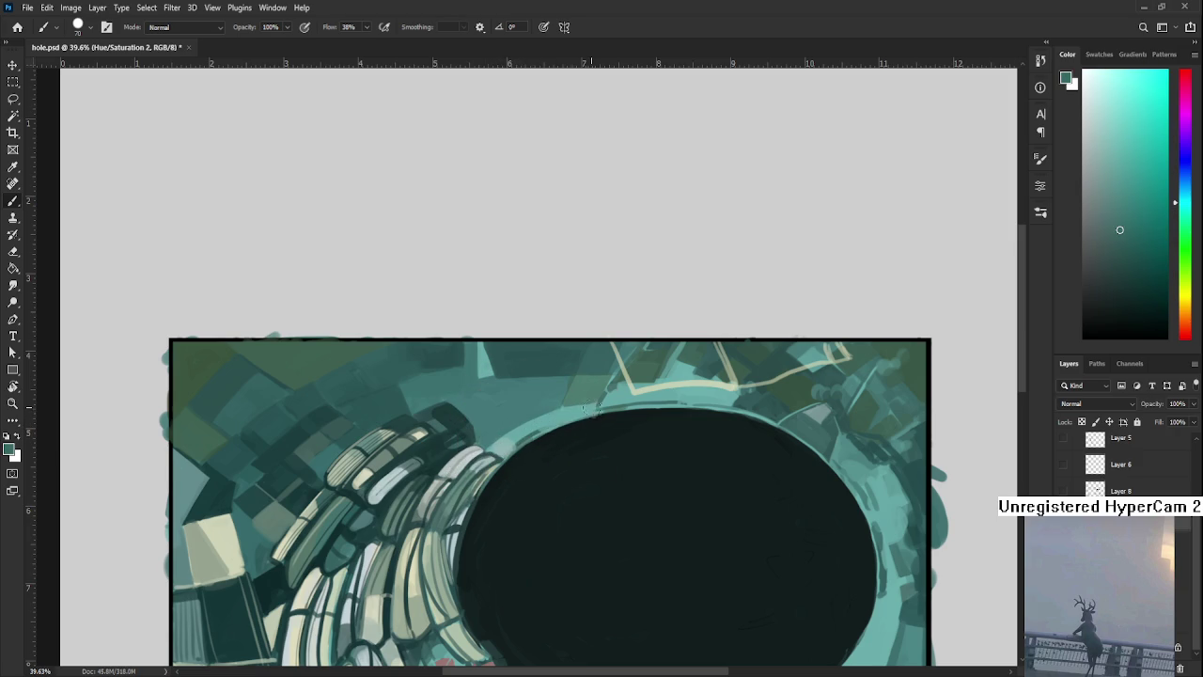
alt+click(564, 410)
alt+click(573, 406)
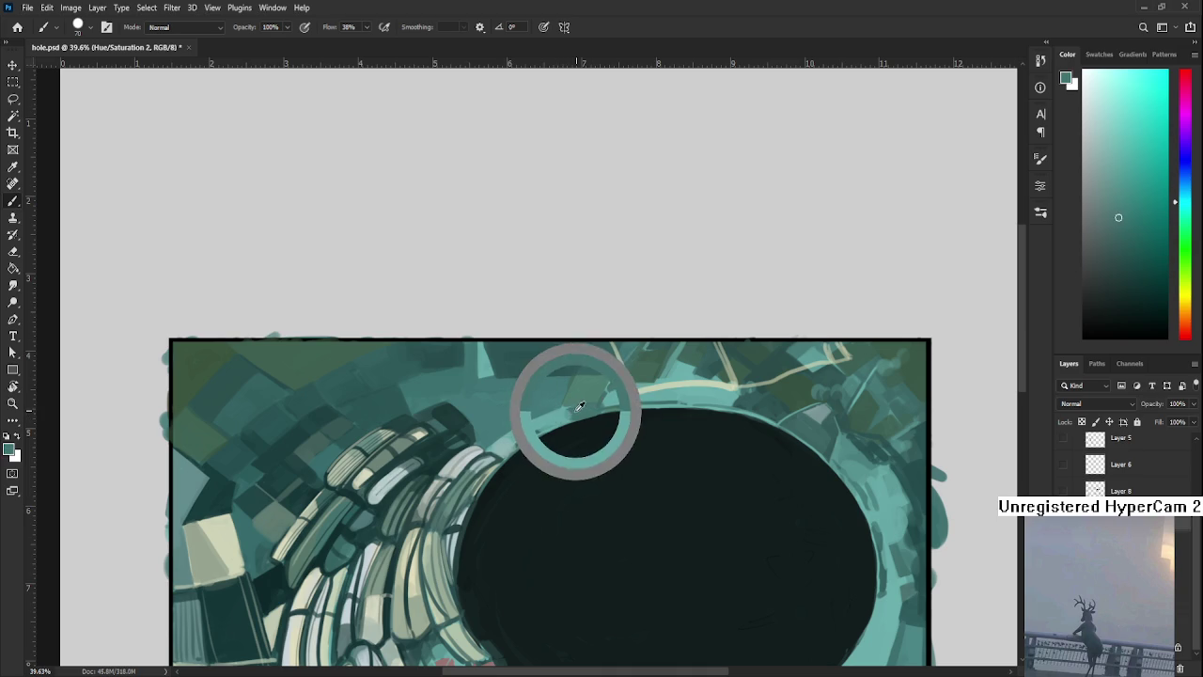
alt+click(576, 406)
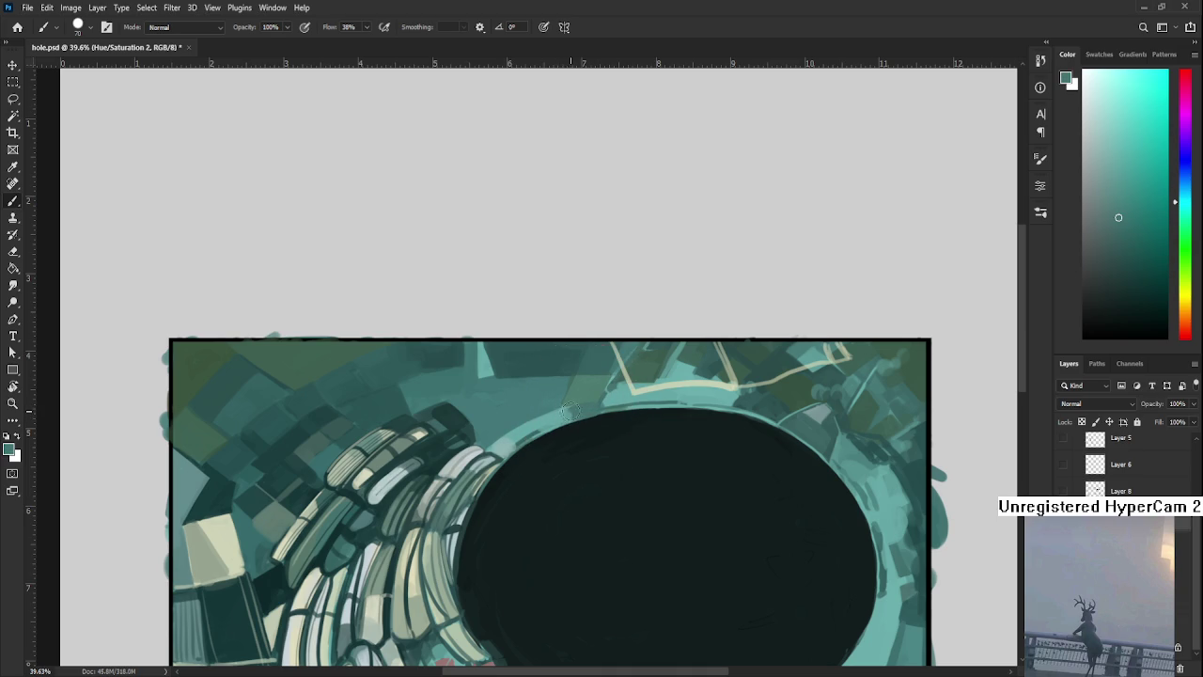
alt+click(550, 426)
alt+click(571, 414)
Pan left and down and pick a light teal to blend the upper rim edge
drag(575, 415, 517, 454)
alt+click(515, 455)
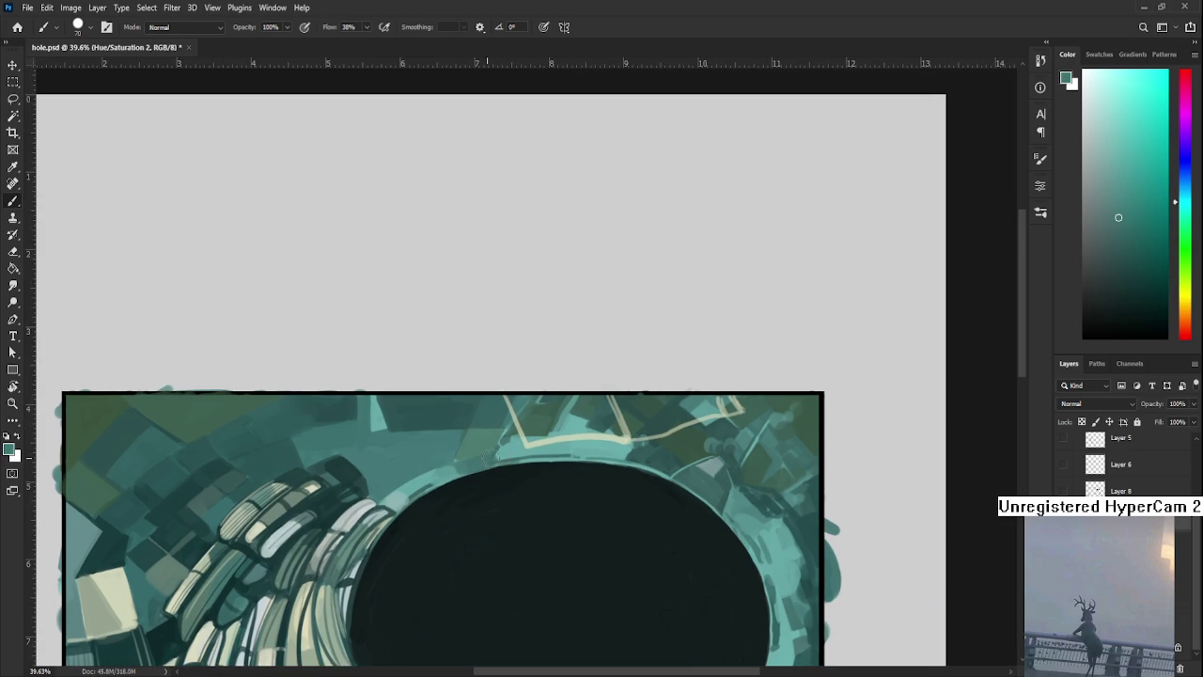
alt+click(512, 457)
alt+click(517, 442)
alt+click(519, 456)
alt+click(543, 450)
alt+click(538, 452)
scroll(498, 440, down, 1)
Pan to the hole's right rim and sample several teals there
scroll(490, 439, down, 1)
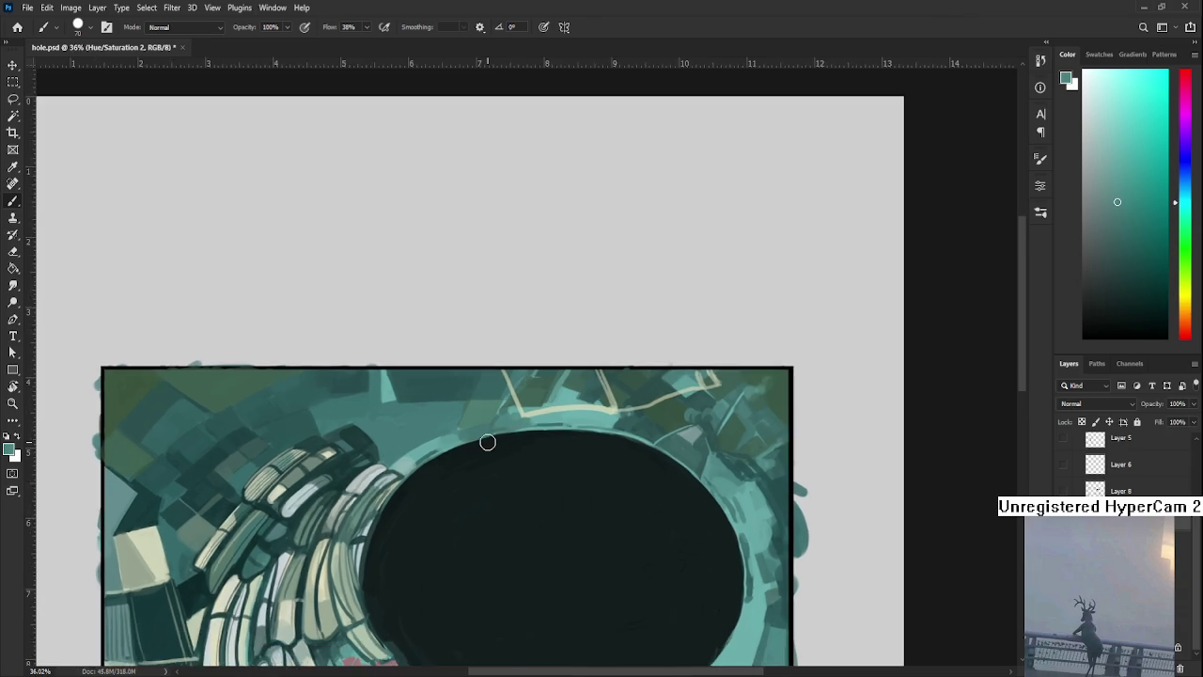
scroll(487, 439, down, 2)
drag(487, 441, 443, 398)
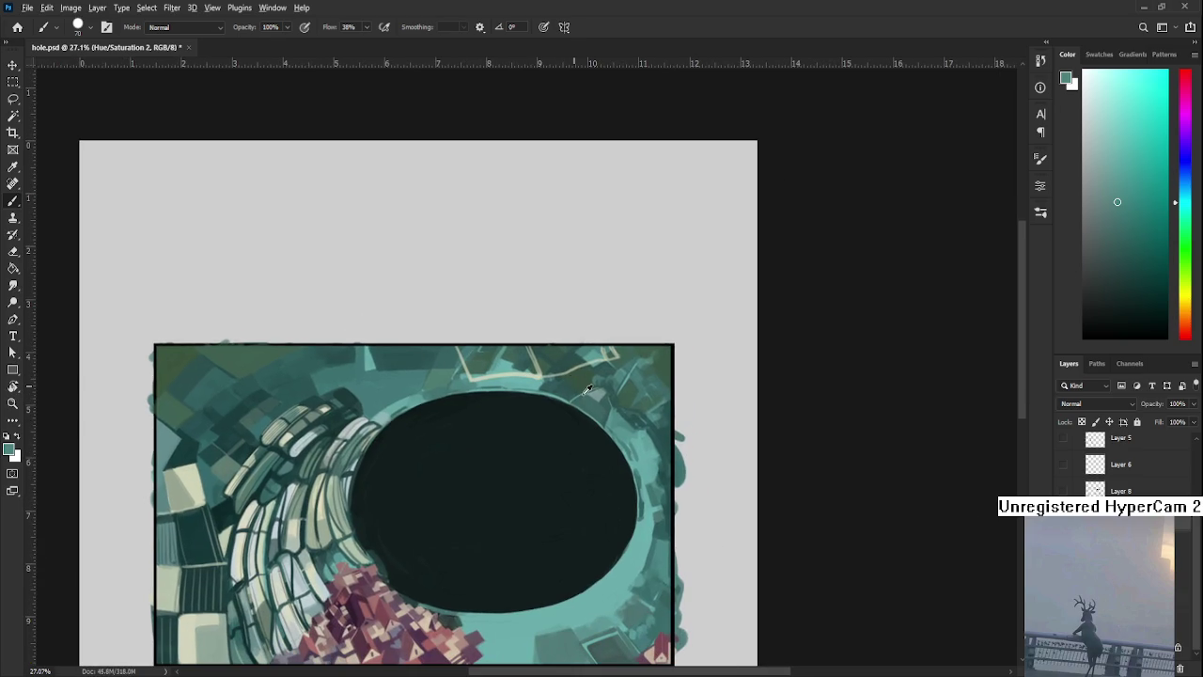
drag(607, 407, 603, 410)
alt+click(637, 436)
drag(648, 438, 633, 444)
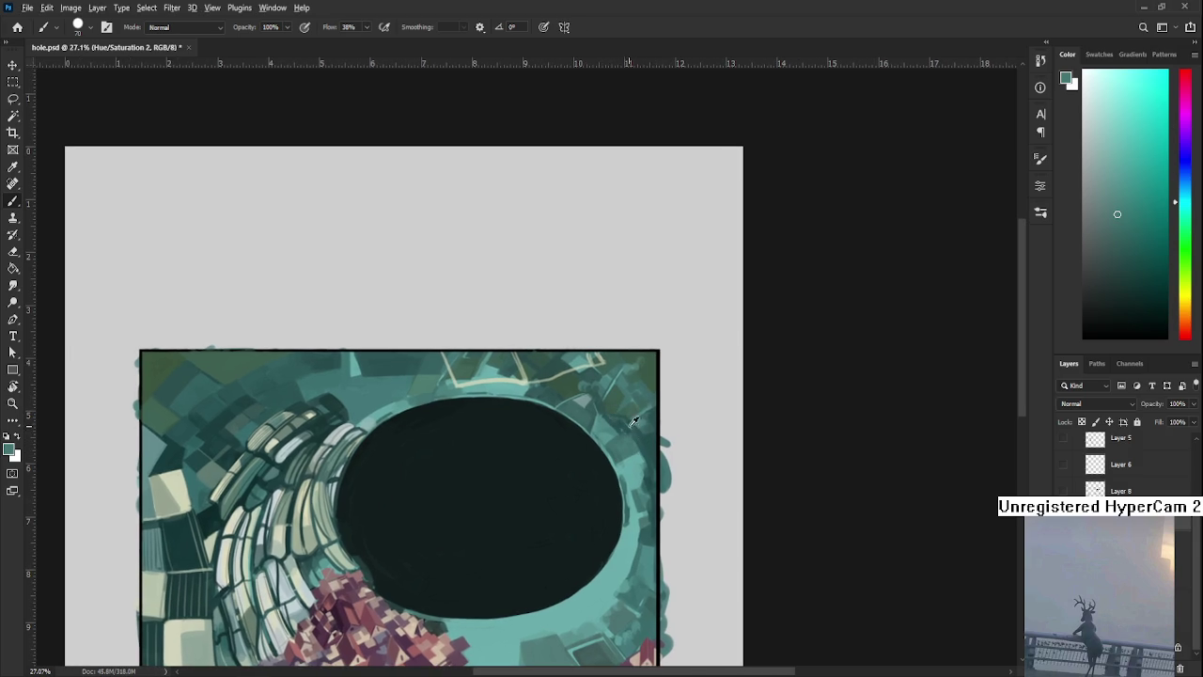
alt+click(622, 466)
alt+click(617, 400)
alt+click(624, 464)
alt+click(637, 439)
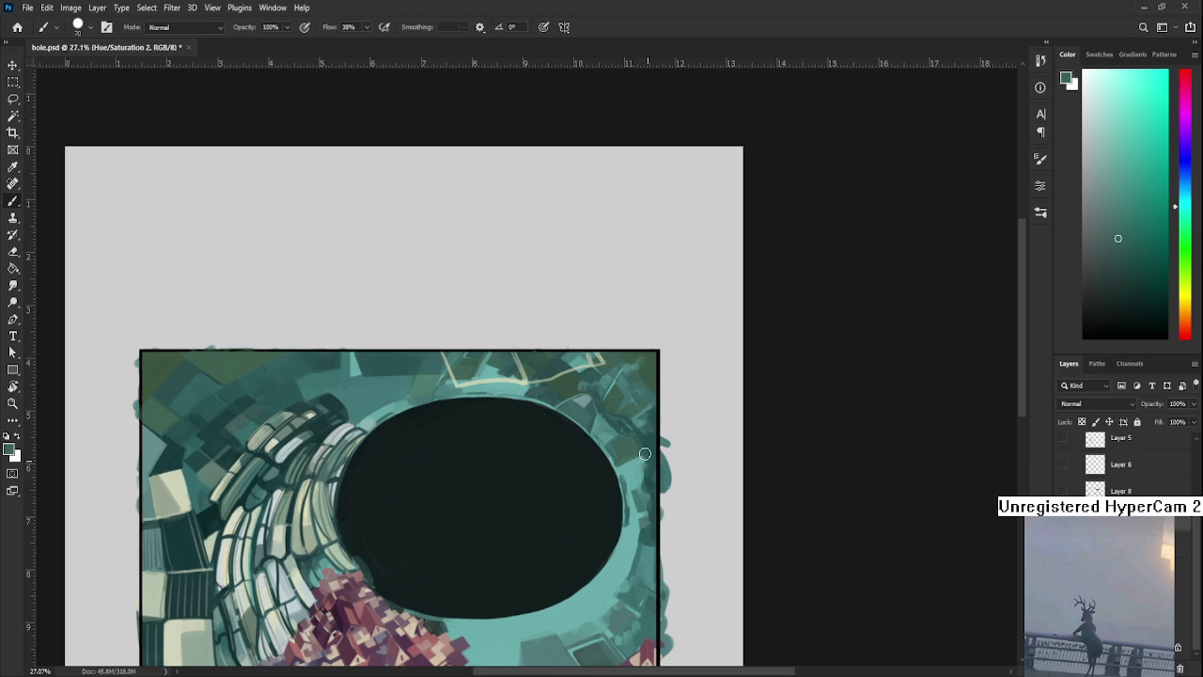
Pick the rim's teal and paint it along the hole's lower-right edge
alt+click(649, 449)
alt+click(648, 447)
alt+click(647, 442)
alt+click(637, 468)
alt+click(649, 464)
alt+click(658, 484)
alt+click(639, 481)
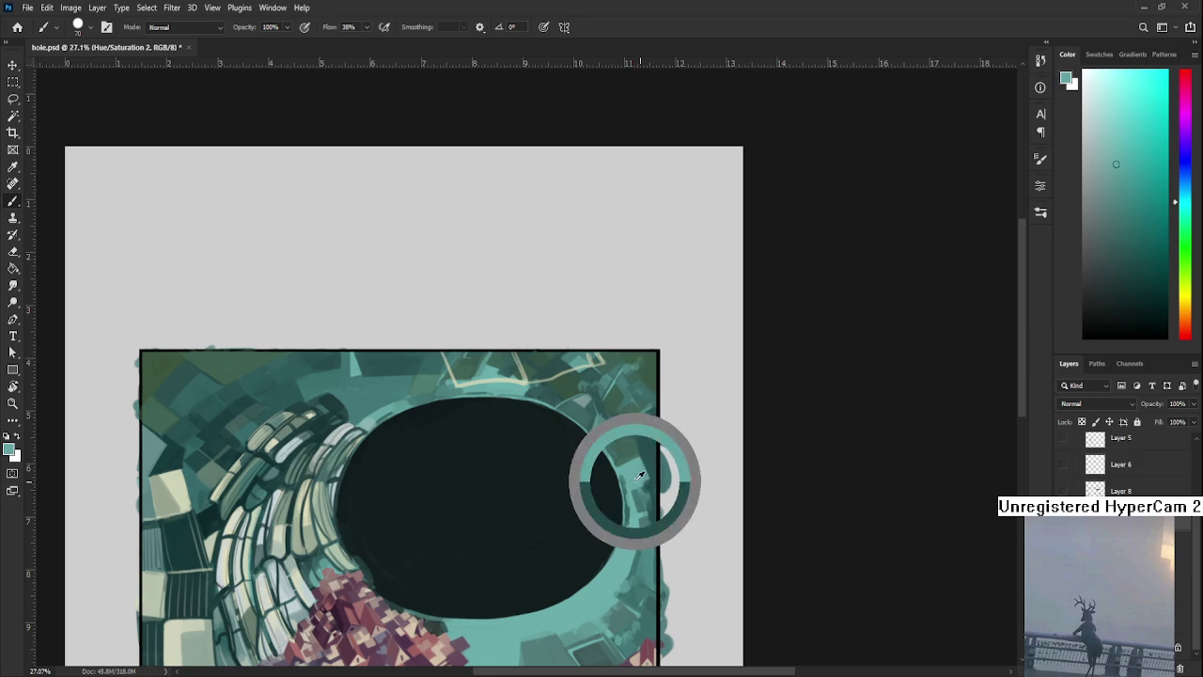
alt+click(647, 465)
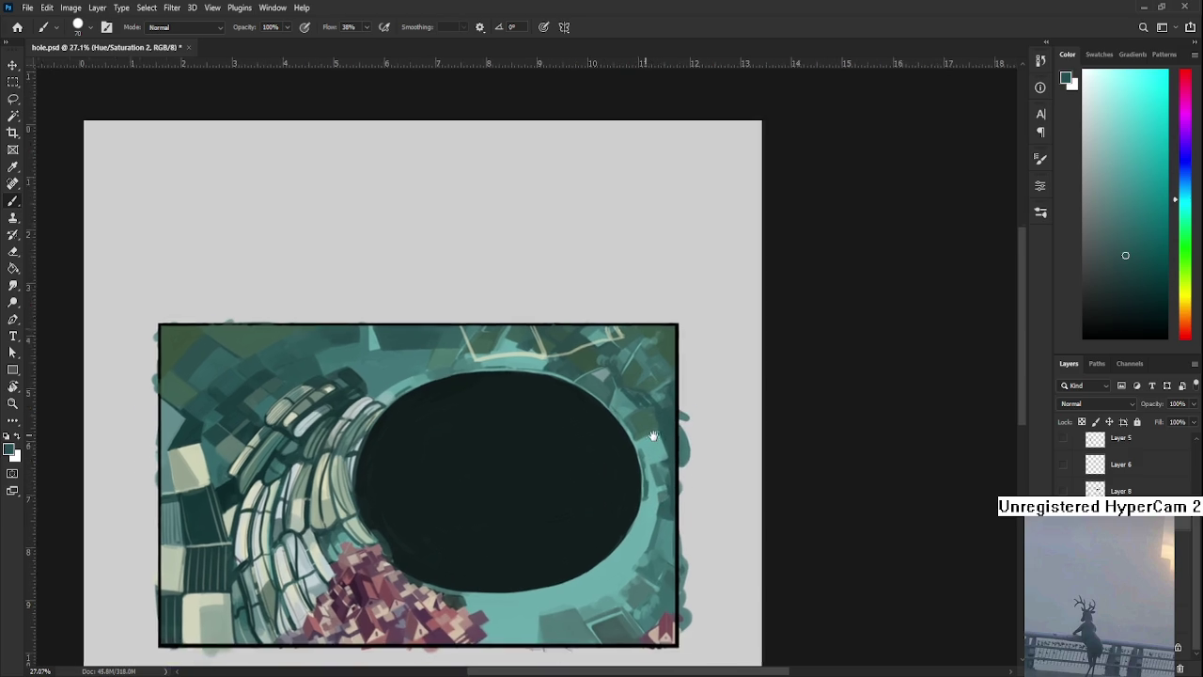
drag(630, 466, 705, 435)
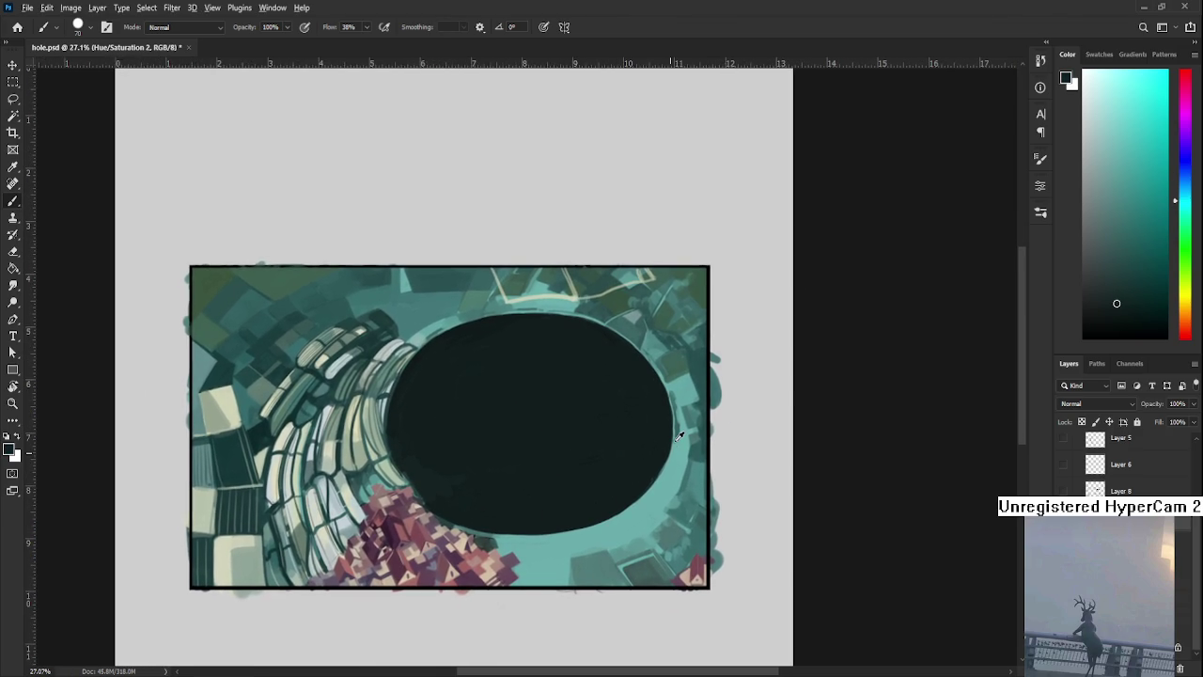
alt+click(685, 428)
scroll(620, 494, down, 1)
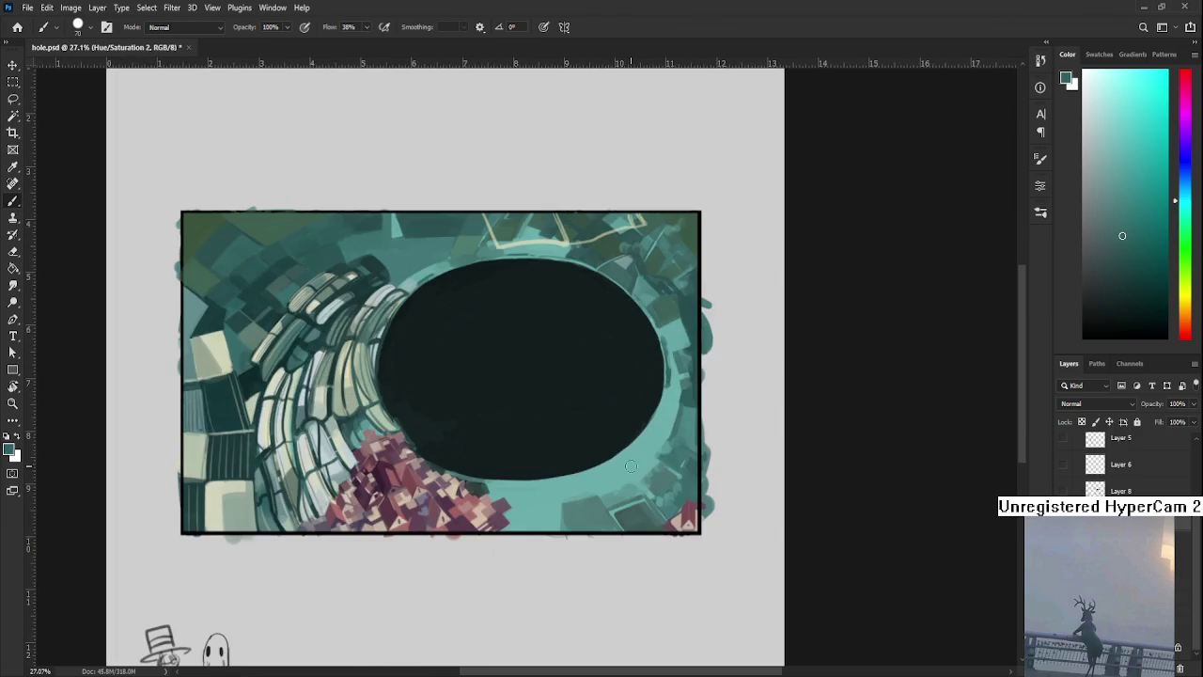
drag(601, 475, 671, 390)
Sample dark green and draw a curve from the bottom edge toward the rim, redrawing it
alt+click(615, 472)
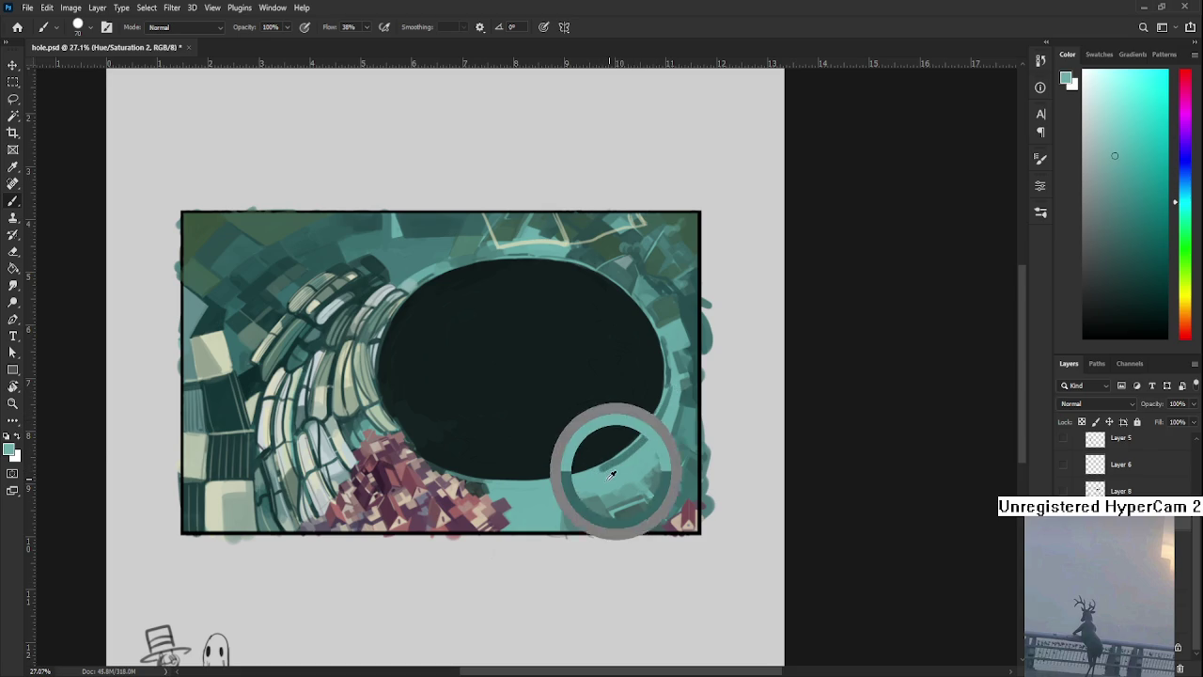
alt+click(621, 465)
scroll(630, 456, up, 1)
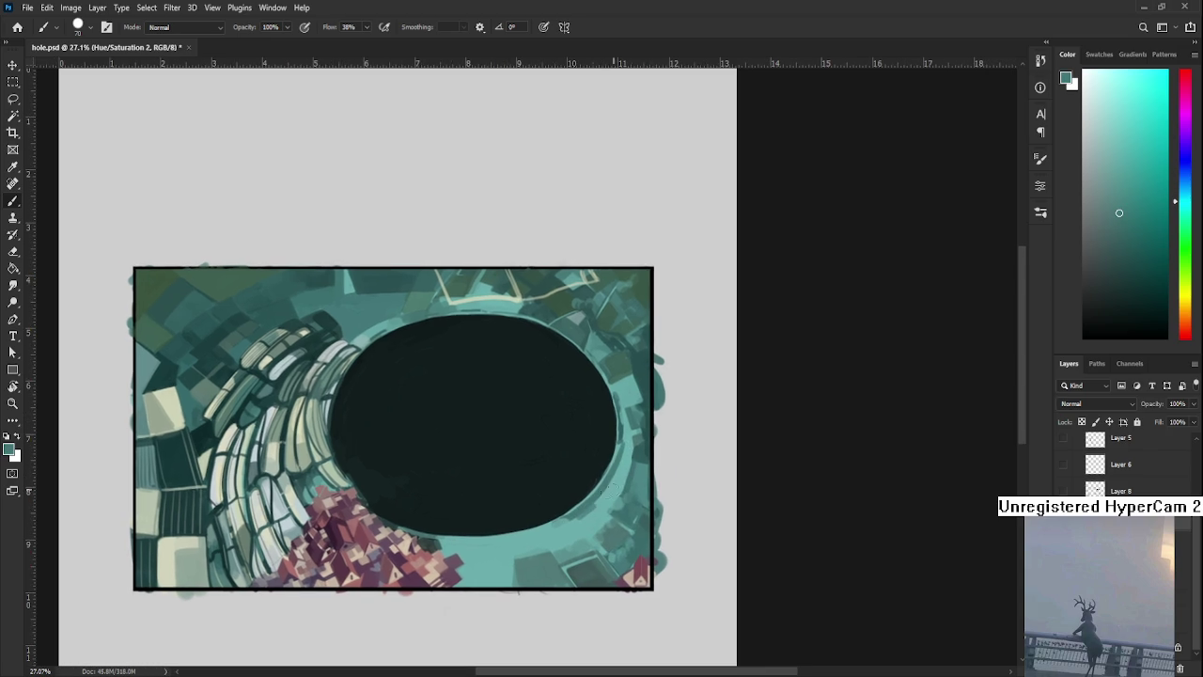
alt+click(423, 547)
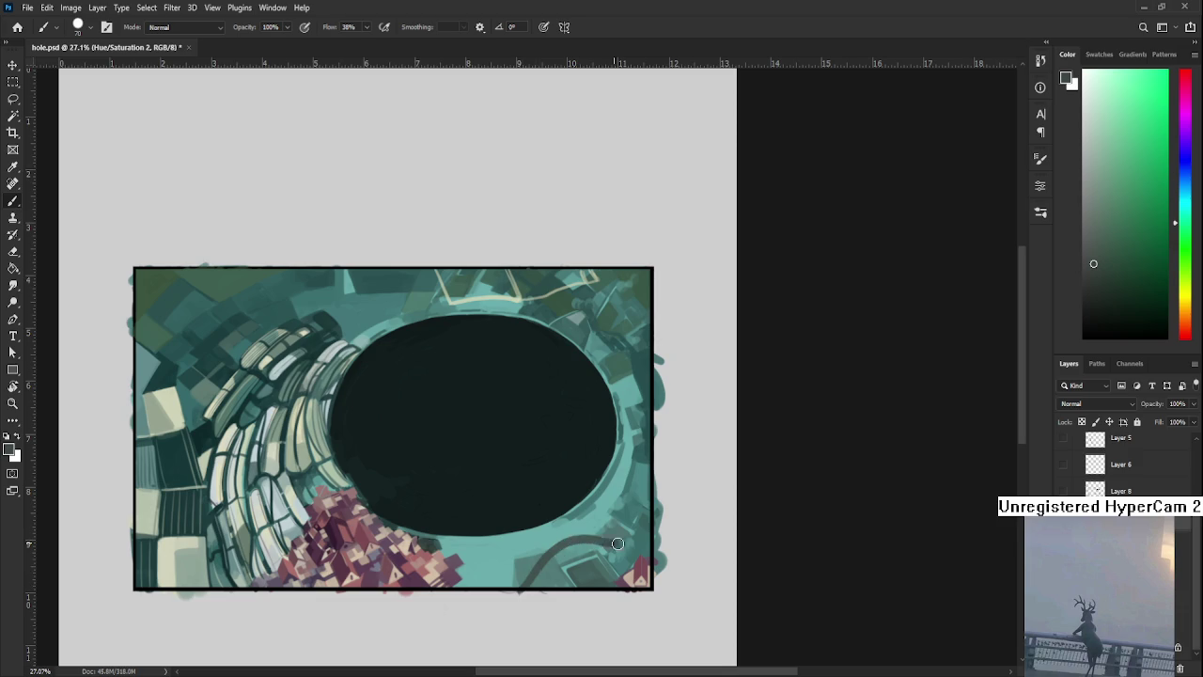
drag(523, 589, 624, 551)
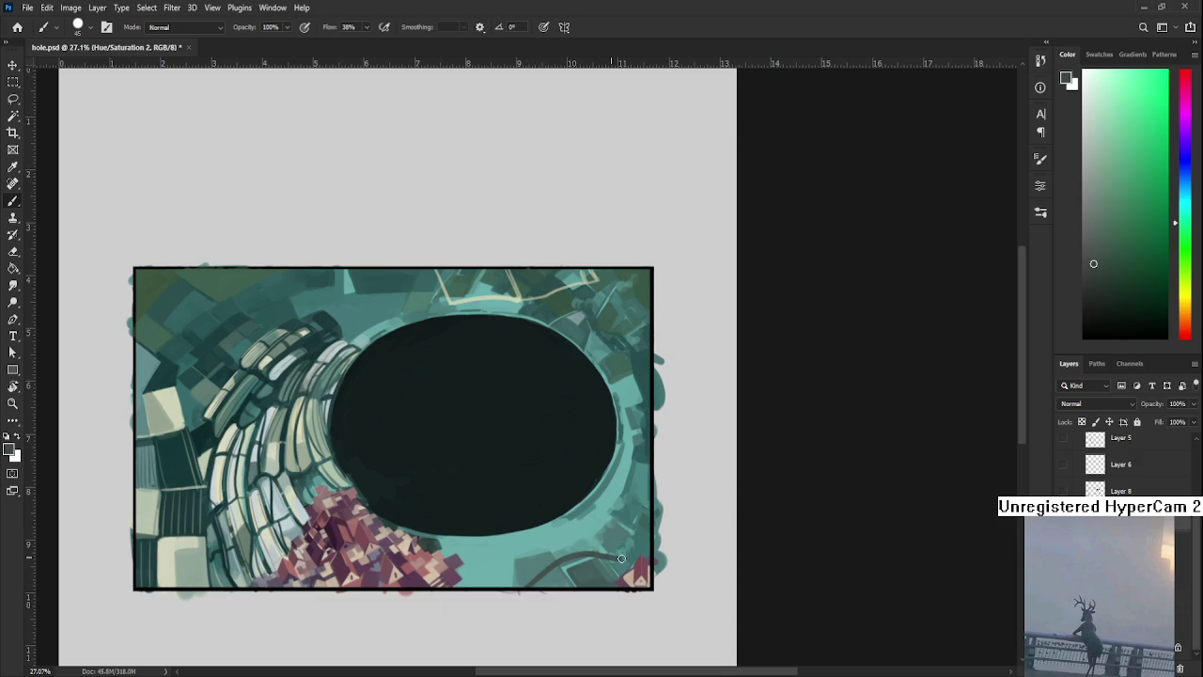
key(ctrl+z)
drag(527, 589, 642, 551)
key(ctrl+z)
drag(616, 557, 651, 531)
Reframe the view and sample a darker teal near the hole's lower edge
drag(644, 508, 699, 538)
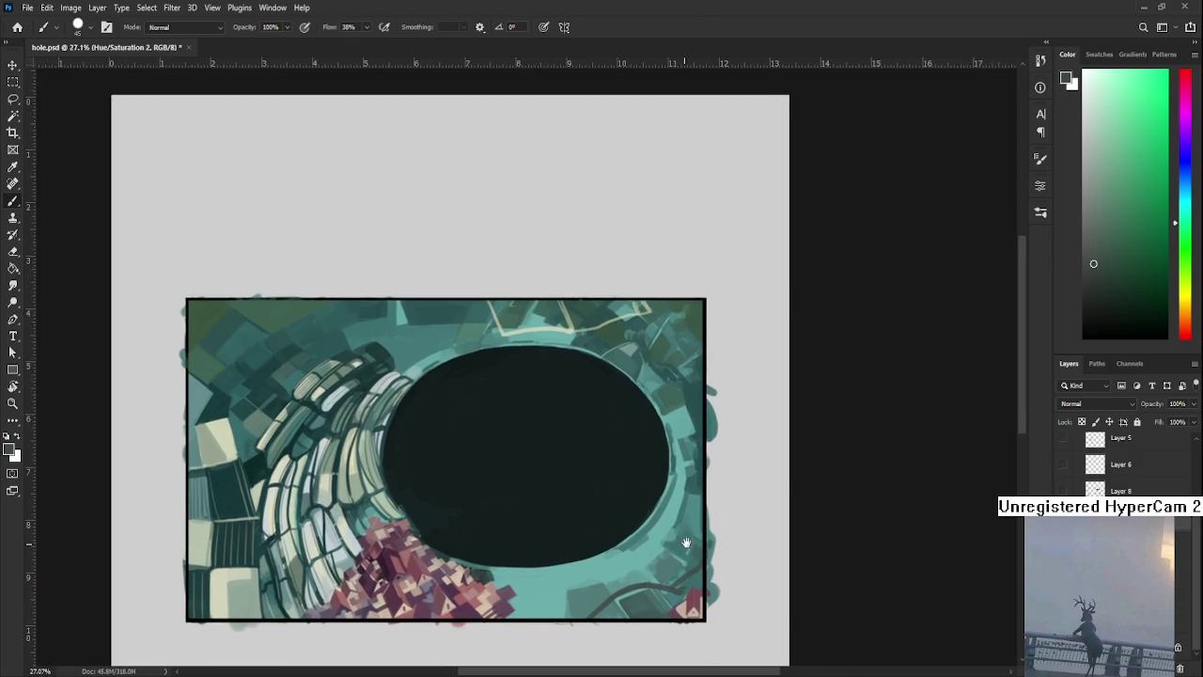
alt+click(385, 374)
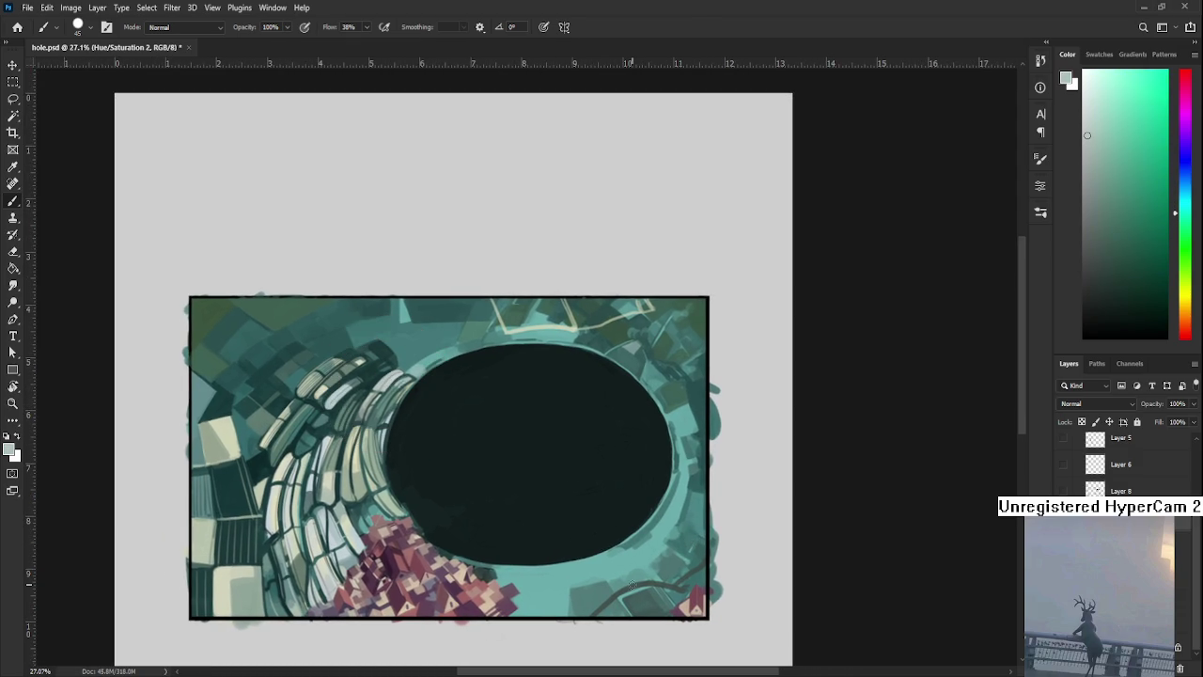
mouse_move(620, 596)
mouse_down()
mouse_move(645, 575)
mouse_move(592, 588)
mouse_up()
alt+click(602, 574)
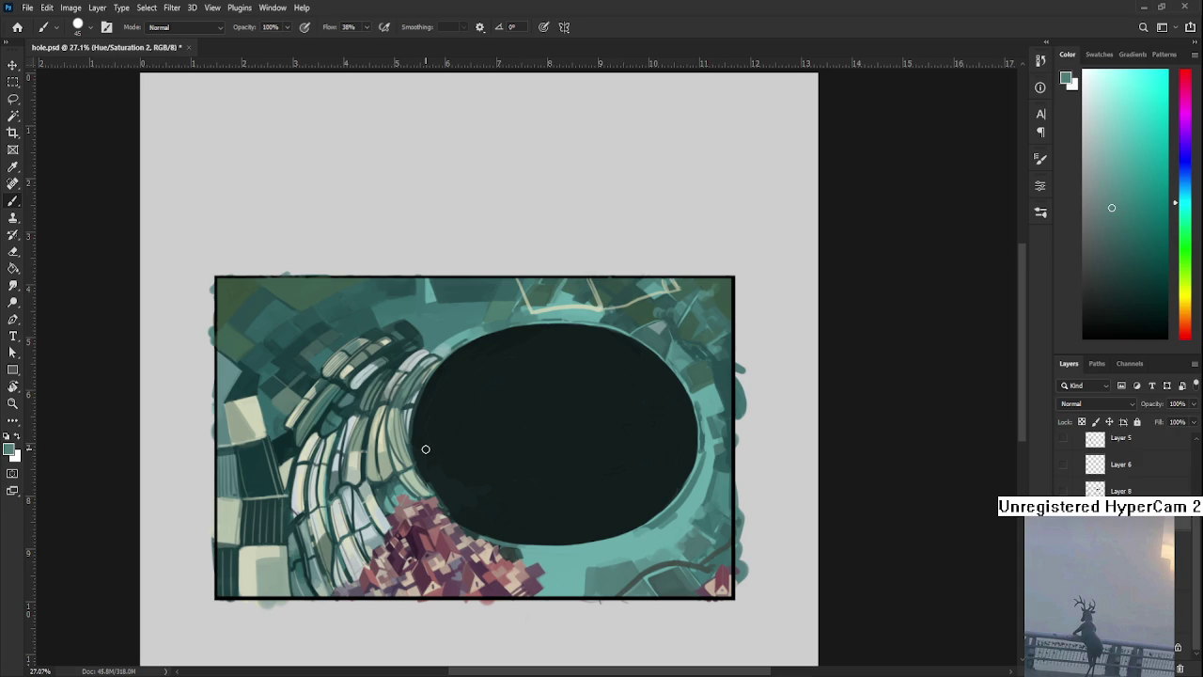
scroll(489, 461, down, 1)
Sample a dark teal and brush three curves from the bottom border to the hole's lower rim
alt+click(496, 510)
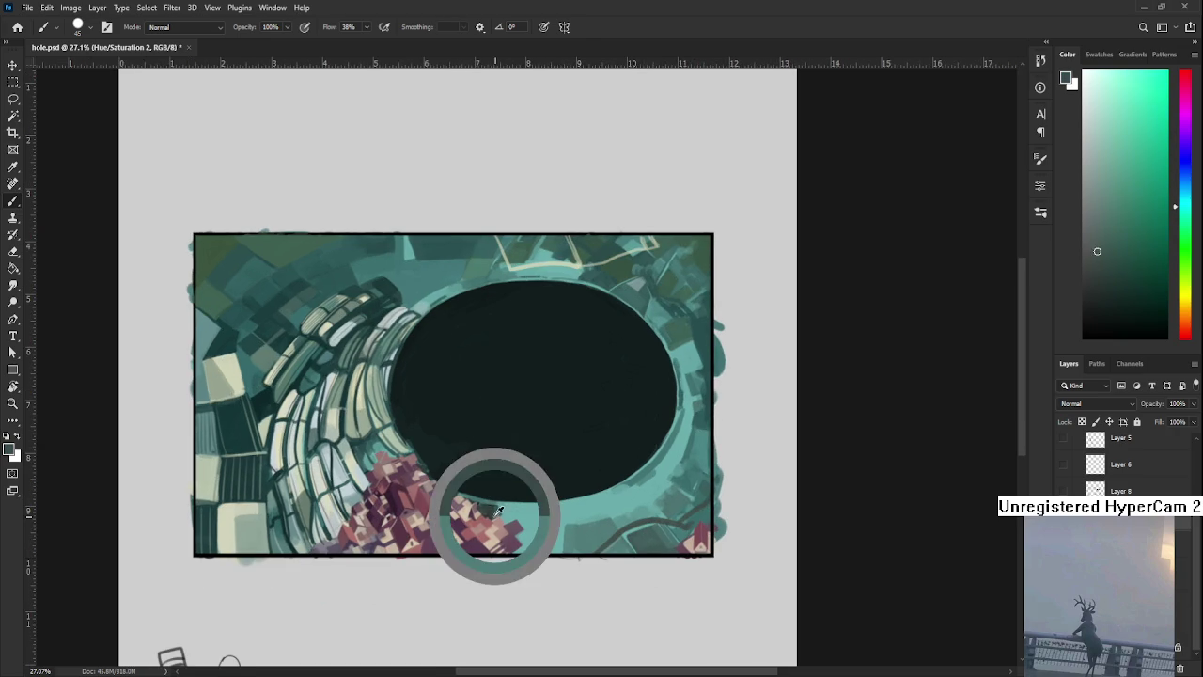
drag(496, 510, 556, 550)
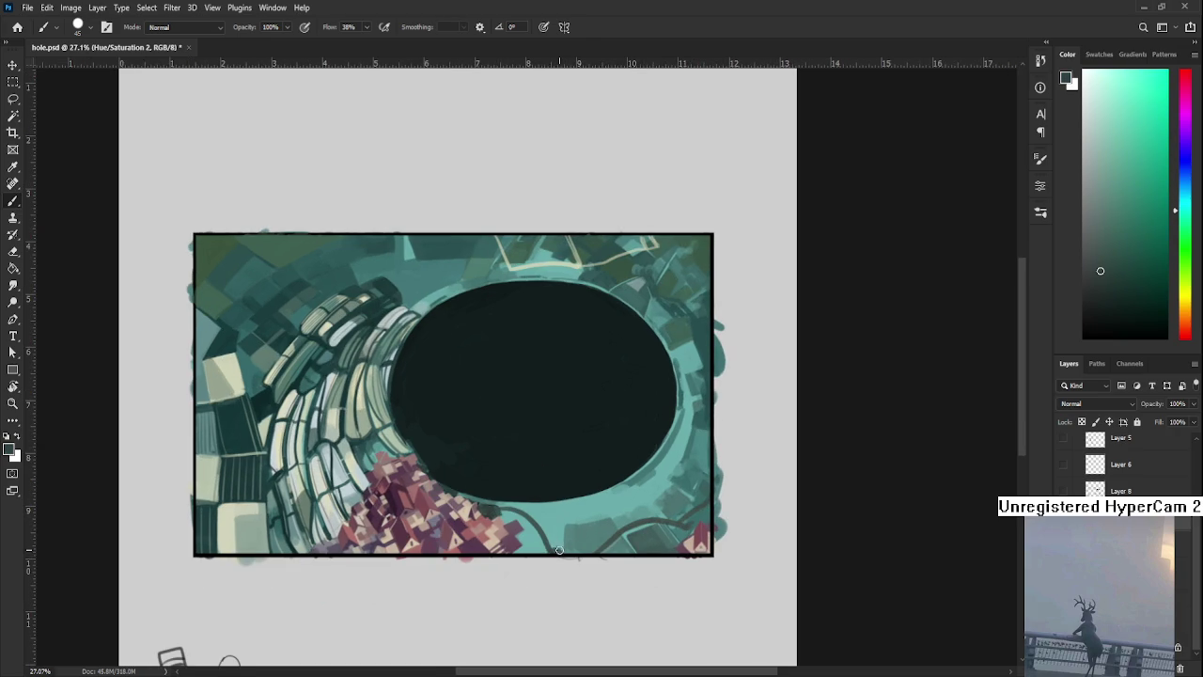
drag(568, 553, 584, 496)
drag(562, 551, 587, 495)
alt+click(594, 497)
alt+click(594, 506)
scroll(676, 334, down, 2)
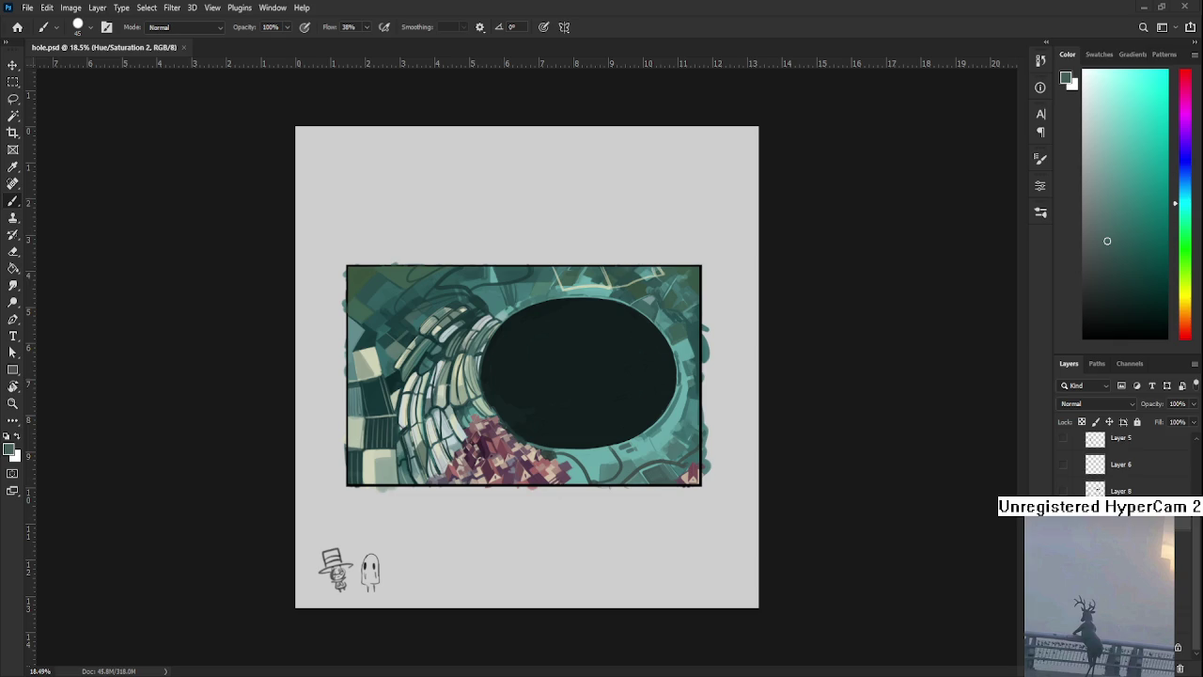
Zoom in on the hole's upper-left rim and sample teals there
scroll(498, 418, up, 2)
scroll(497, 418, up, 3)
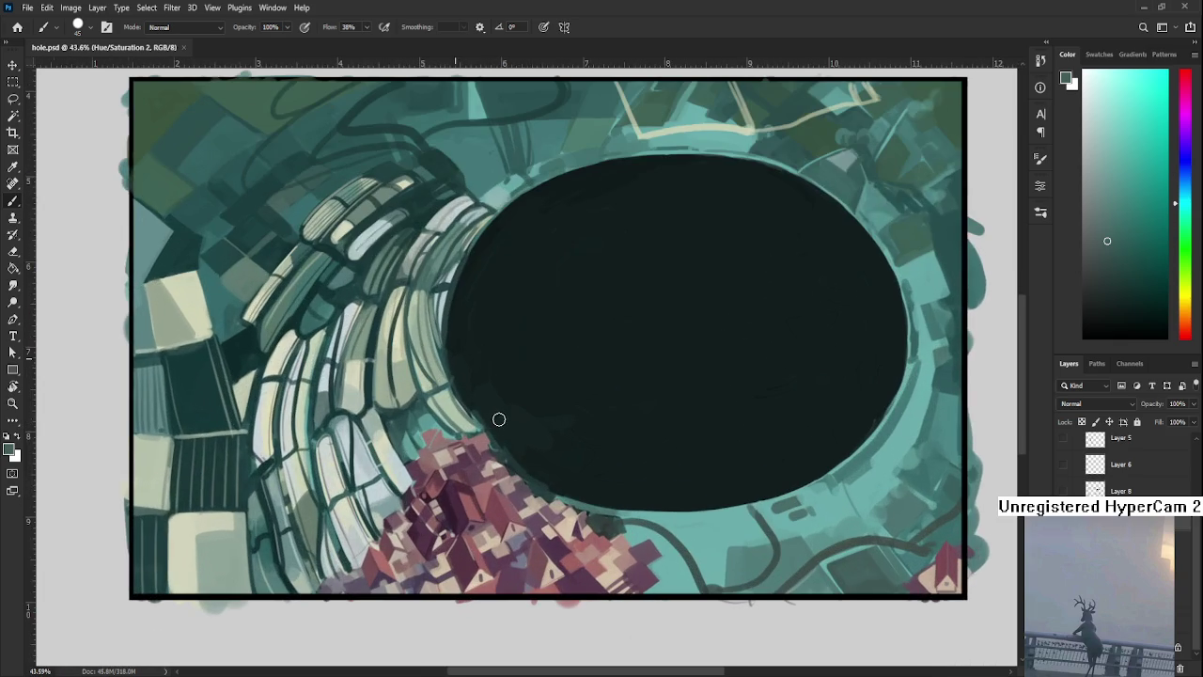
alt+click(475, 411)
alt+click(508, 410)
scroll(559, 437, up, 3)
scroll(526, 395, up, 1)
alt+click(470, 320)
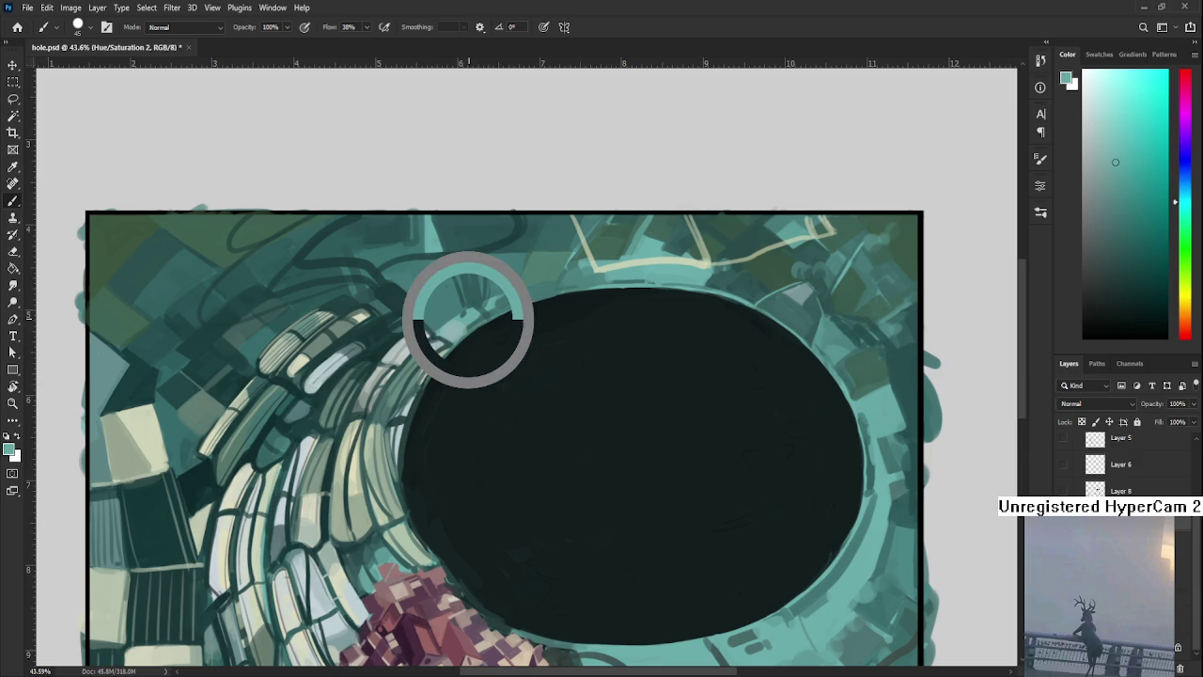
drag(462, 324, 546, 362)
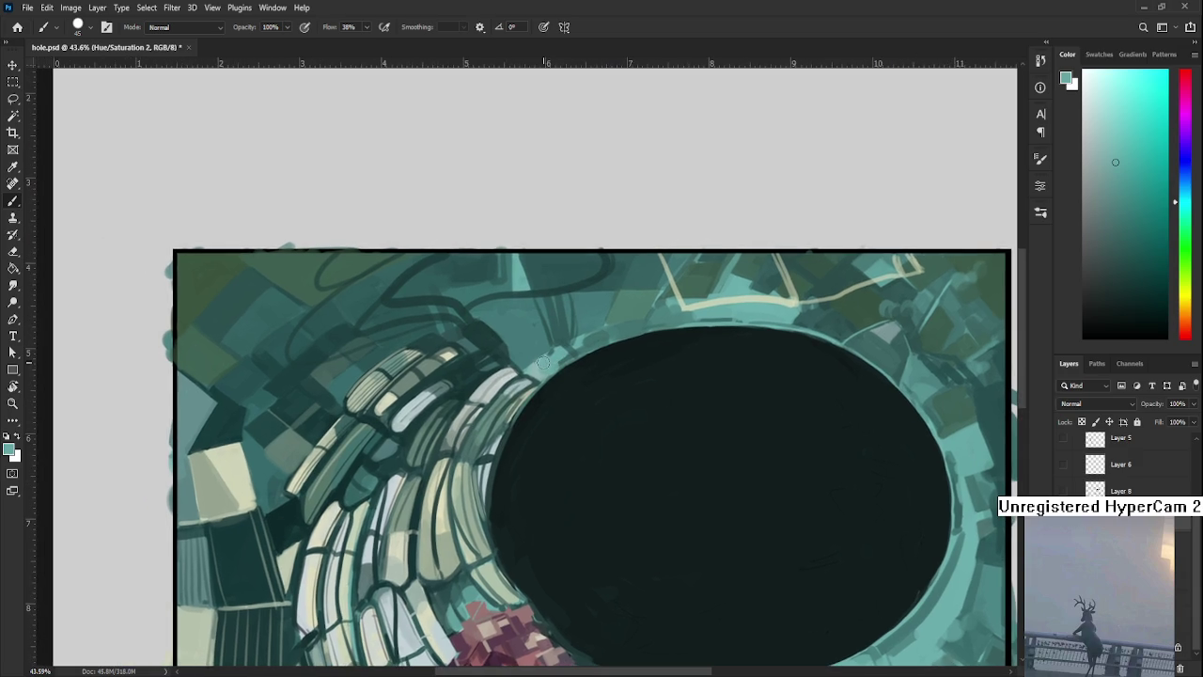
Paint pale teal strokes extending the tiles along the upper-left rim
alt+click(491, 367)
drag(491, 367, 588, 346)
alt+click(528, 367)
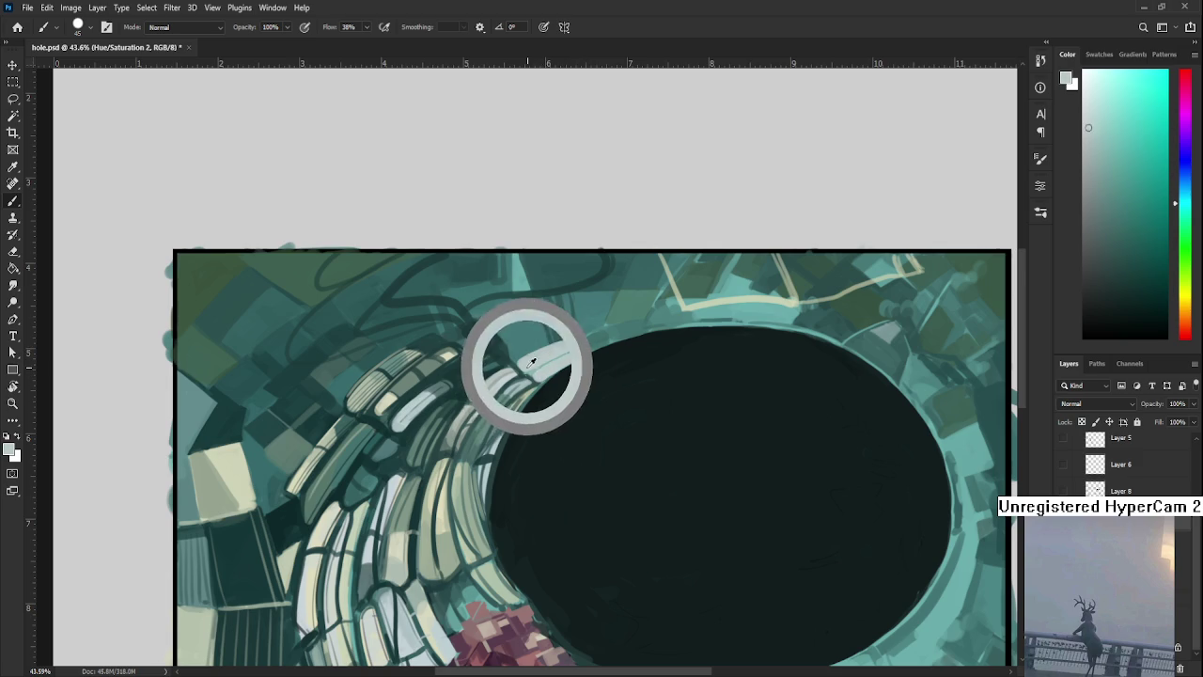
mouse_move(527, 369)
mouse_down()
mouse_move(589, 349)
mouse_move(523, 355)
mouse_move(542, 351)
mouse_up()
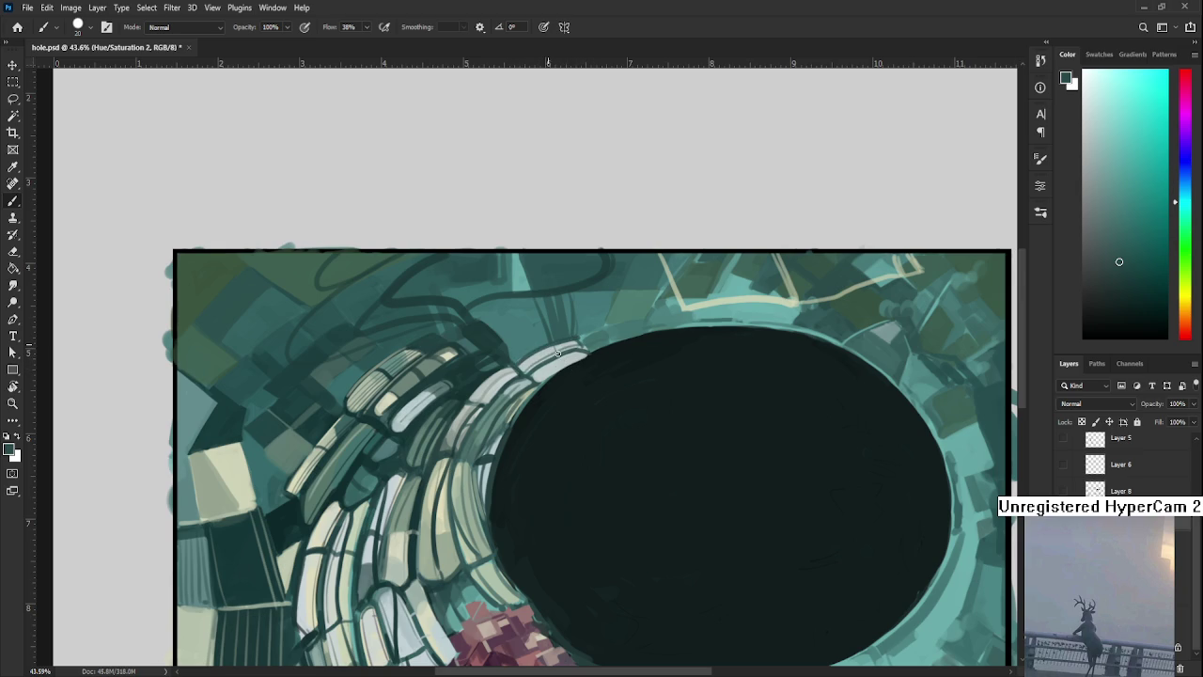
mouse_move(560, 346)
mouse_down()
mouse_move(516, 355)
mouse_move(533, 349)
mouse_up()
alt+click(540, 353)
Resample several rim colours, ending on a darker teal
alt+click(548, 346)
alt+click(522, 355)
alt+click(545, 349)
alt+click(524, 349)
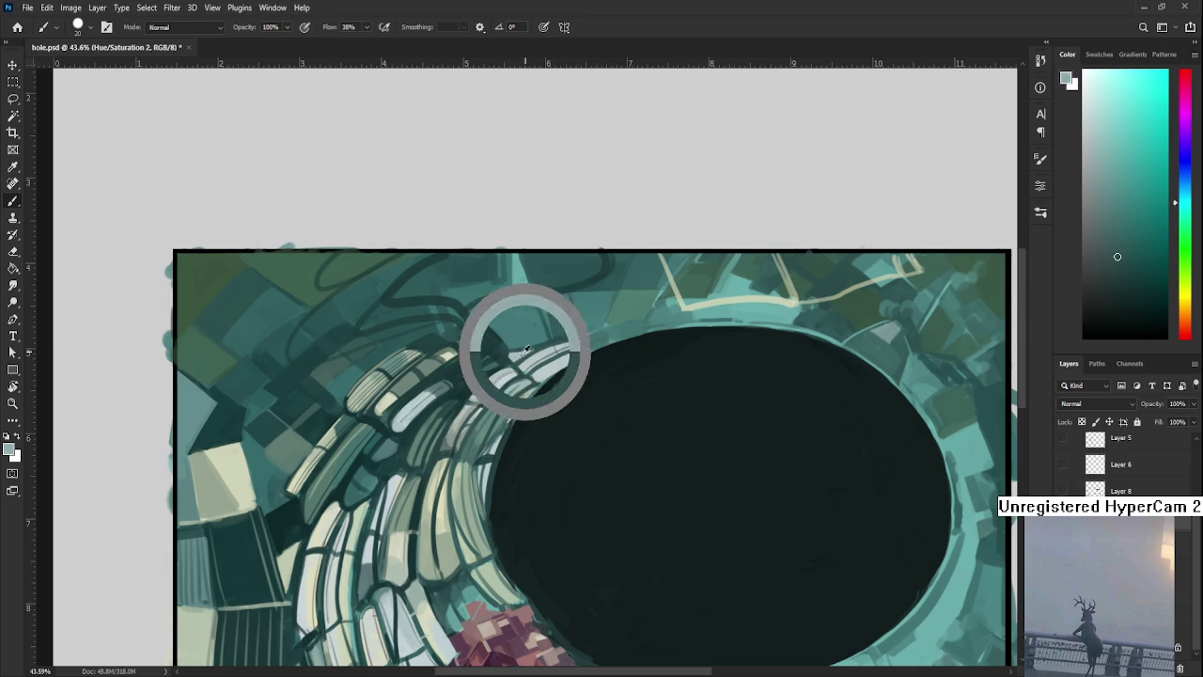
alt+click(543, 345)
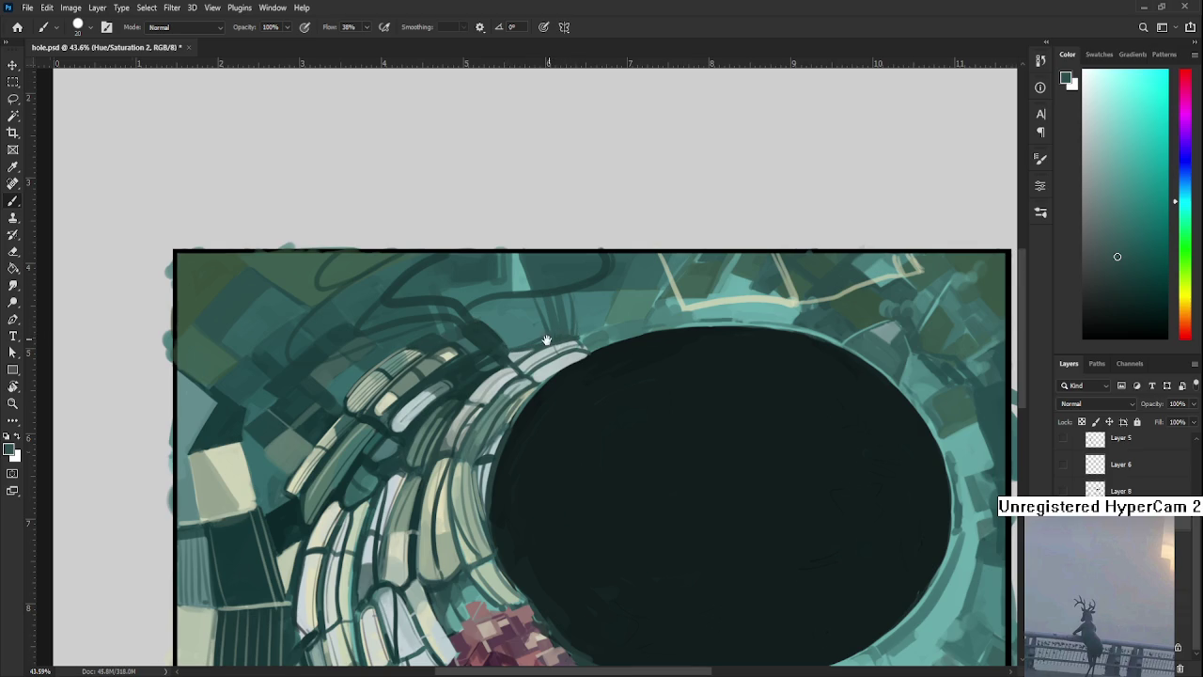
scroll(541, 414, up, 2)
alt+click(516, 433)
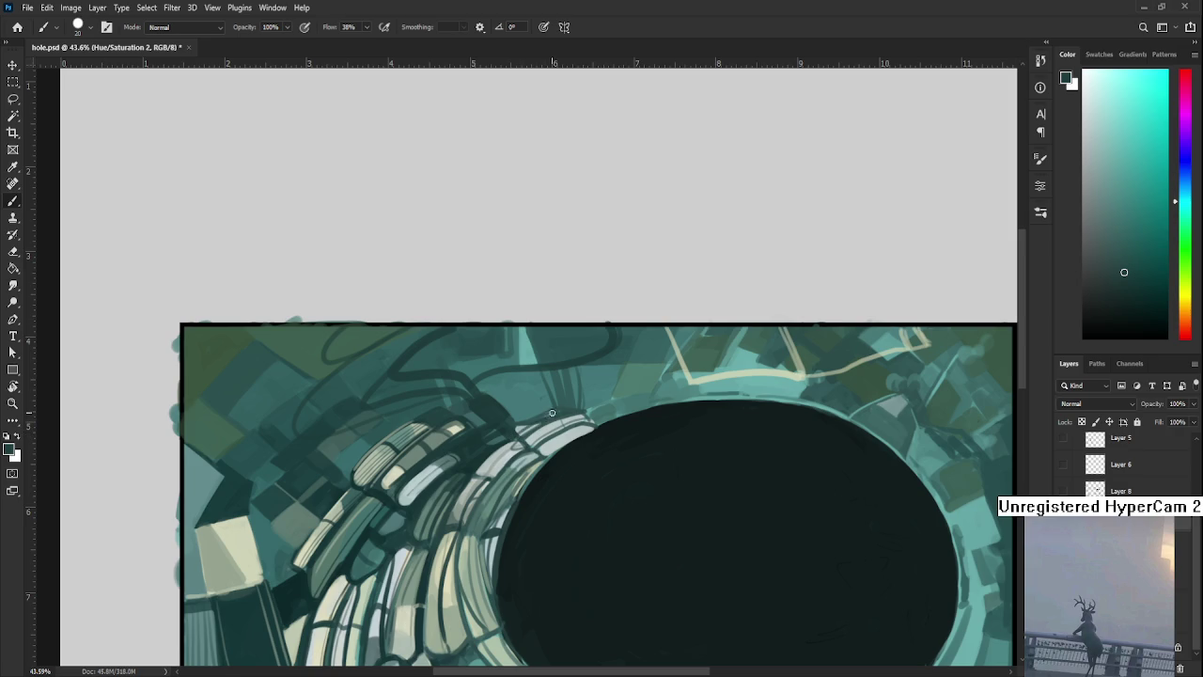
Add a faint dark mark along the rim, then sample a pale teal from the blocks
drag(534, 414, 540, 431)
alt+click(517, 424)
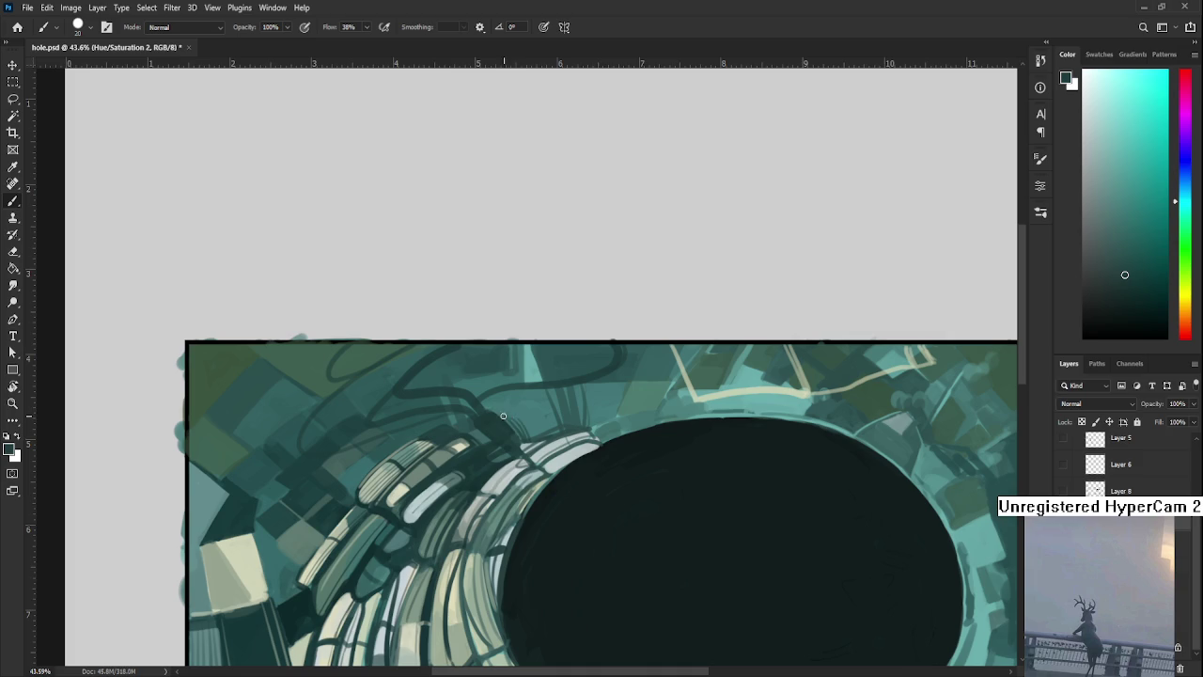
drag(502, 414, 534, 433)
scroll(527, 376, down, 1)
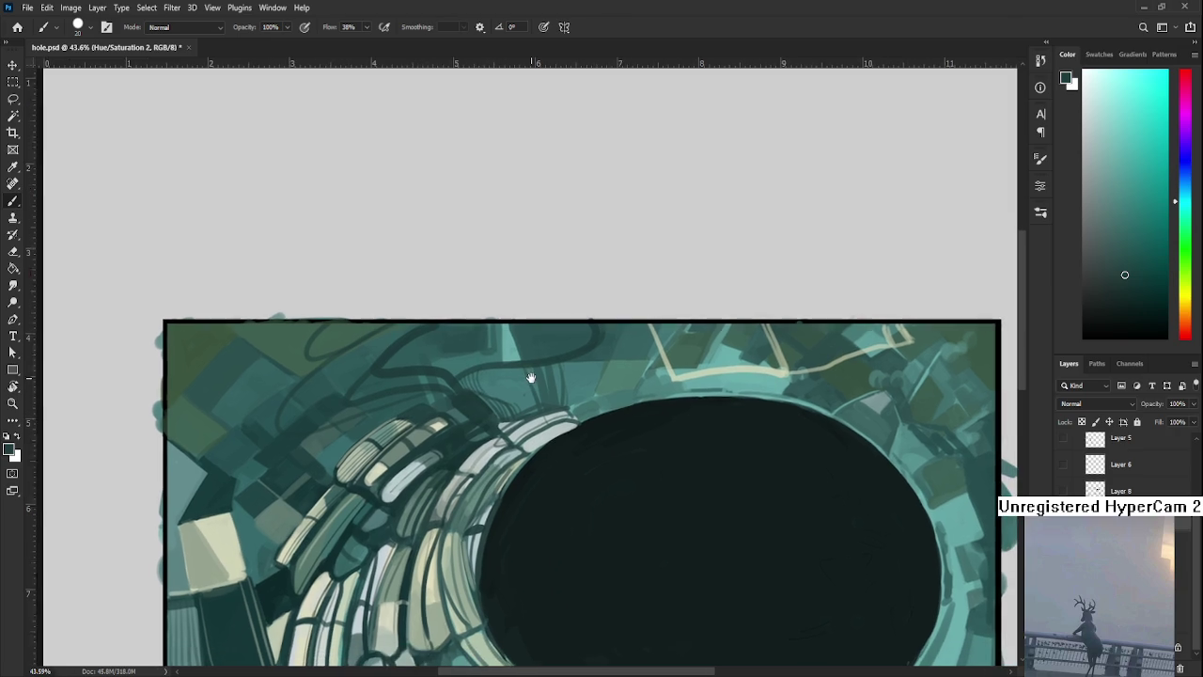
alt+click(515, 387)
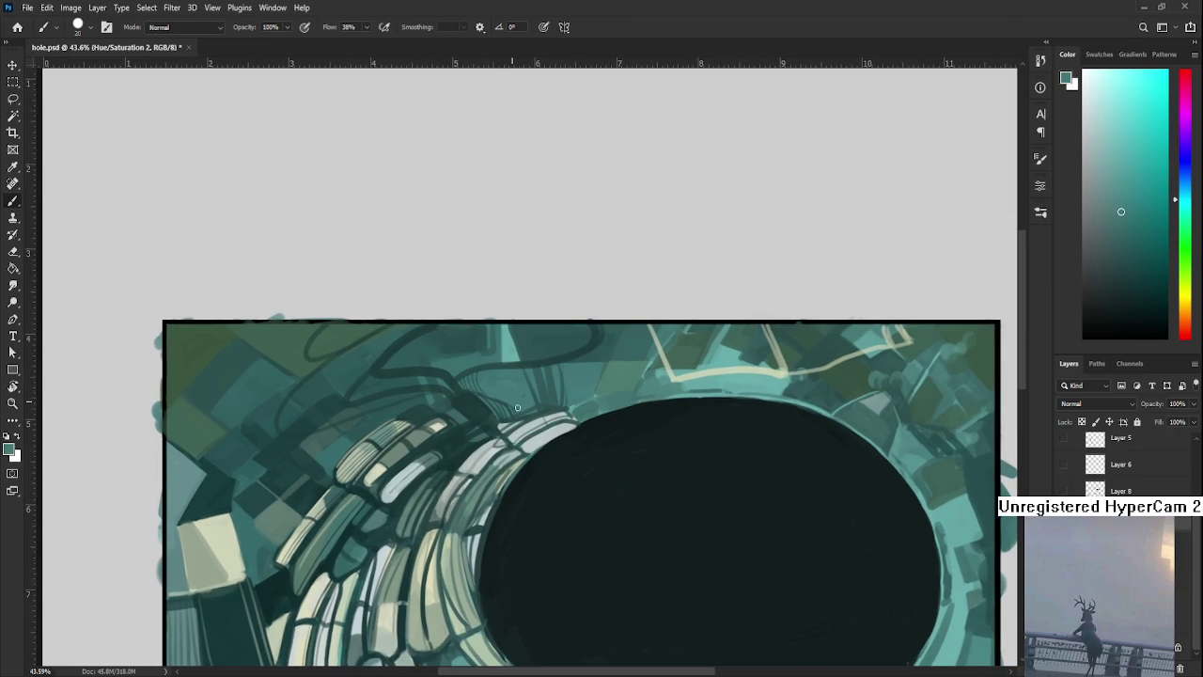
alt+click(539, 434)
alt+click(526, 438)
Sample teal tones from the hole's rim and add a short light stroke on its upper-left rim
alt+click(520, 449)
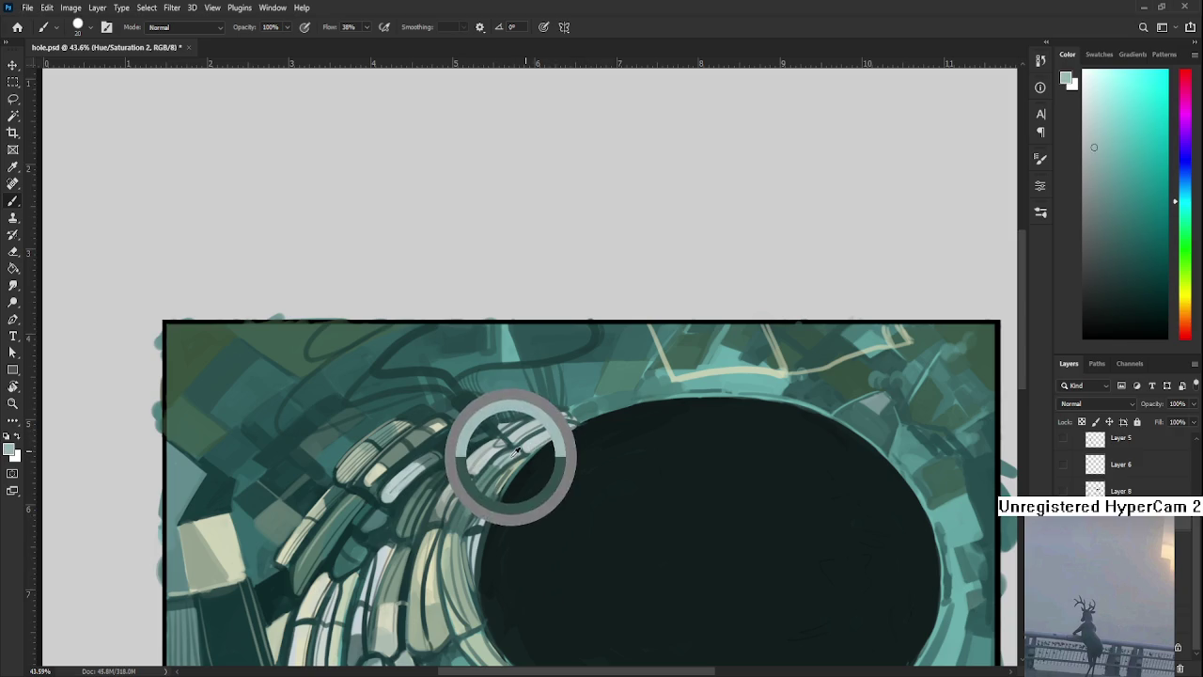
alt+click(527, 448)
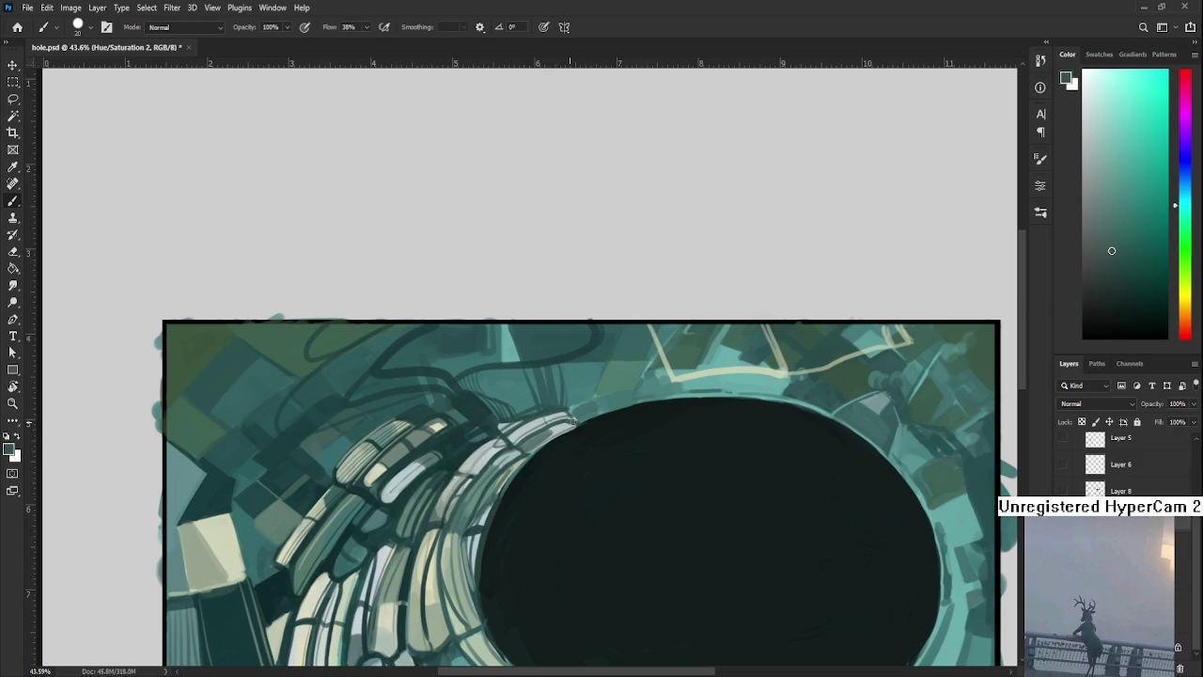
drag(569, 429, 620, 458)
scroll(619, 458, down, 3)
scroll(620, 458, down, 4)
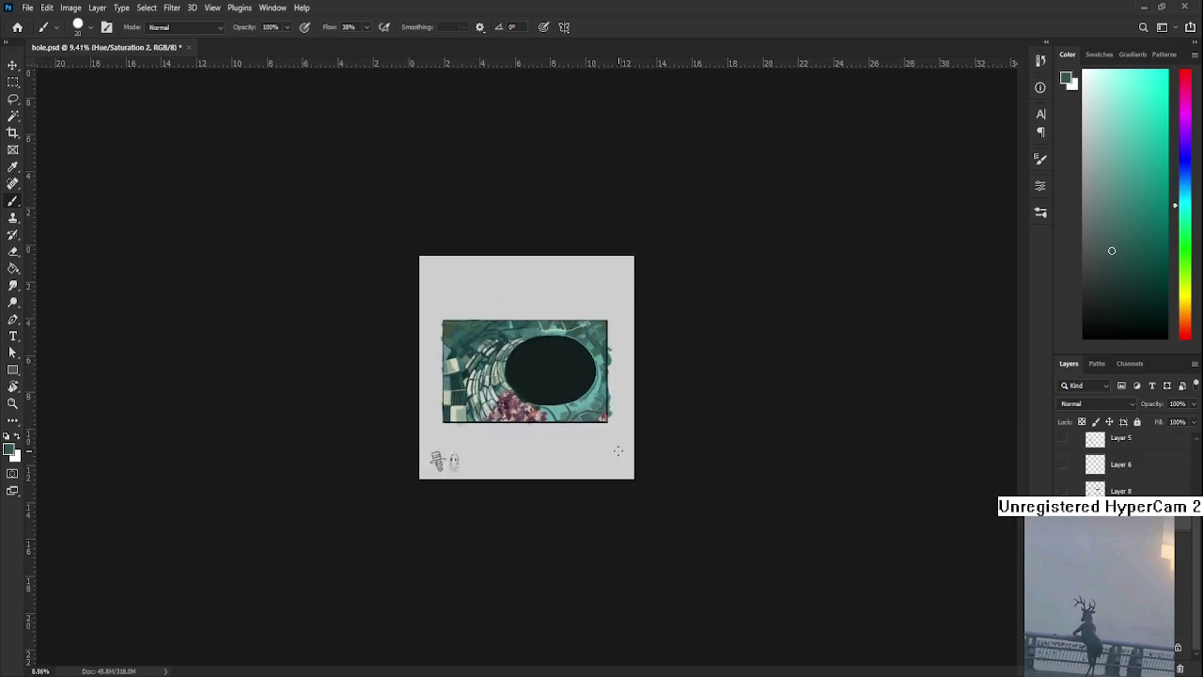
scroll(619, 458, down, 2)
scroll(541, 362, up, 3)
scroll(551, 357, up, 3)
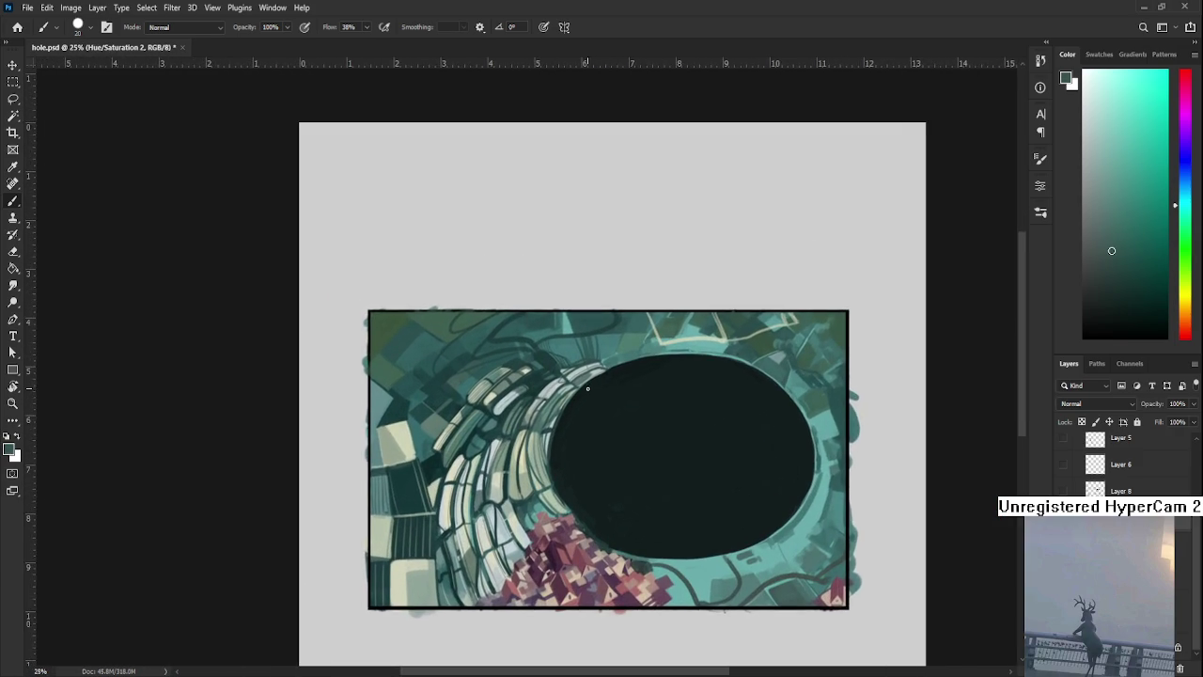
drag(585, 386, 567, 417)
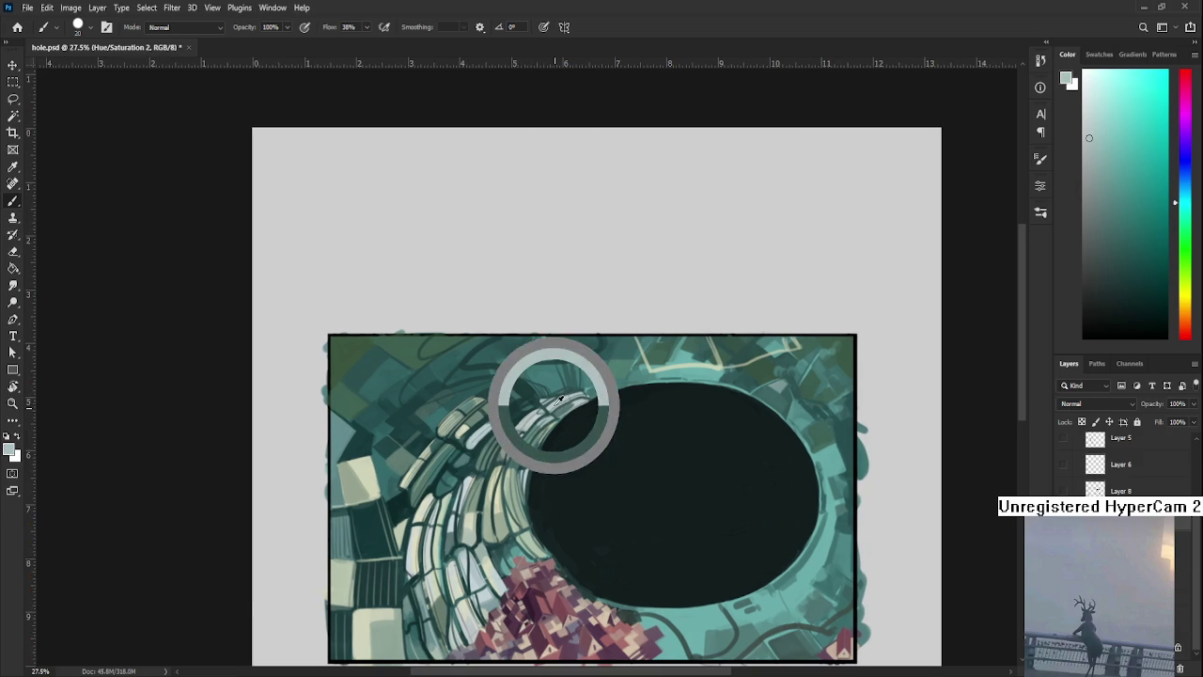
drag(563, 389, 552, 390)
Zoom in, sample and darken the hole colour, then paint a soft near-black blob in the centre
scroll(551, 390, down, 1)
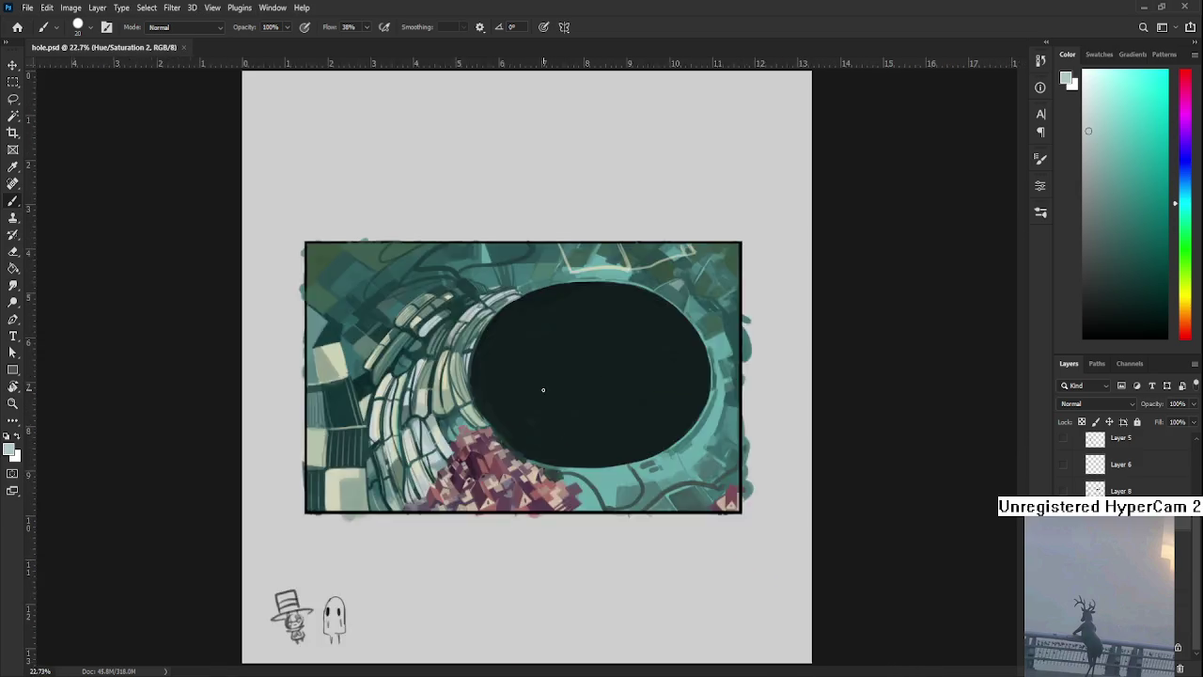
scroll(543, 390, down, 4)
scroll(543, 389, down, 3)
scroll(532, 360, up, 3)
scroll(529, 335, up, 4)
scroll(564, 414, up, 1)
drag(602, 371, 594, 432)
scroll(583, 427, up, 1)
alt+click(582, 427)
drag(1122, 313, 1094, 331)
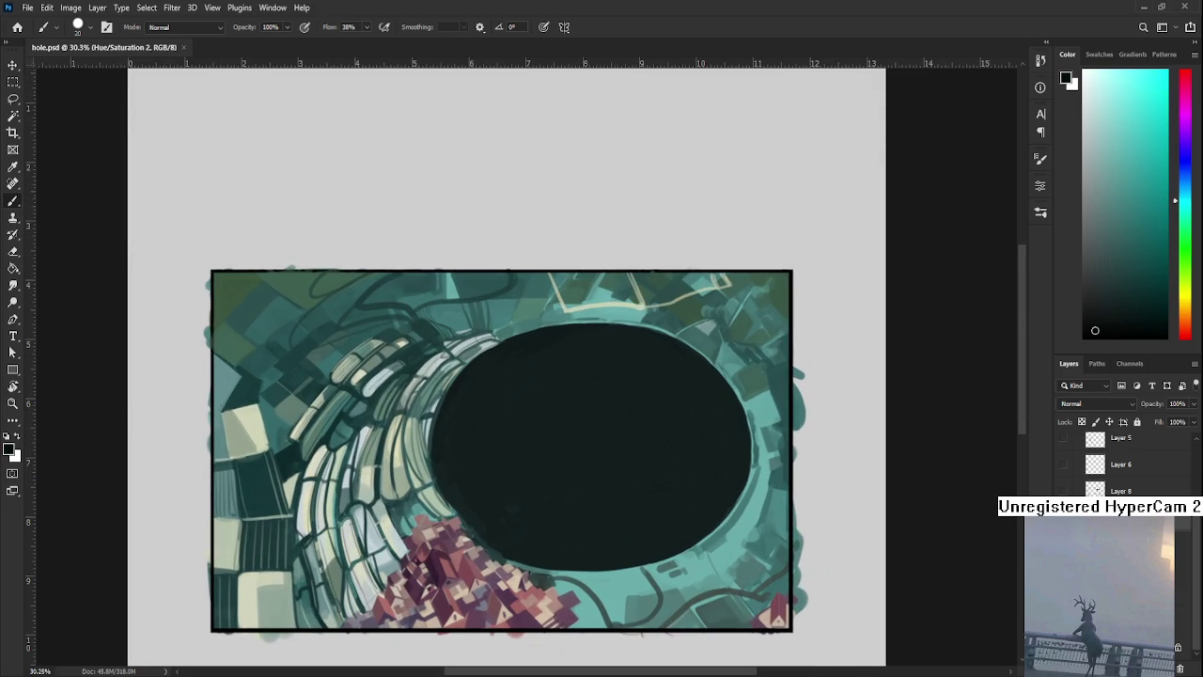
mouse_move(561, 451)
mouse_down()
mouse_move(595, 450)
mouse_move(615, 422)
mouse_move(642, 457)
mouse_move(656, 456)
mouse_up()
key(bracketright)
key(bracketright)
key(bracketright)
key(bracketright)
alt+click(586, 440)
Spread the deep shadow further left and down across the hole
alt+click(638, 440)
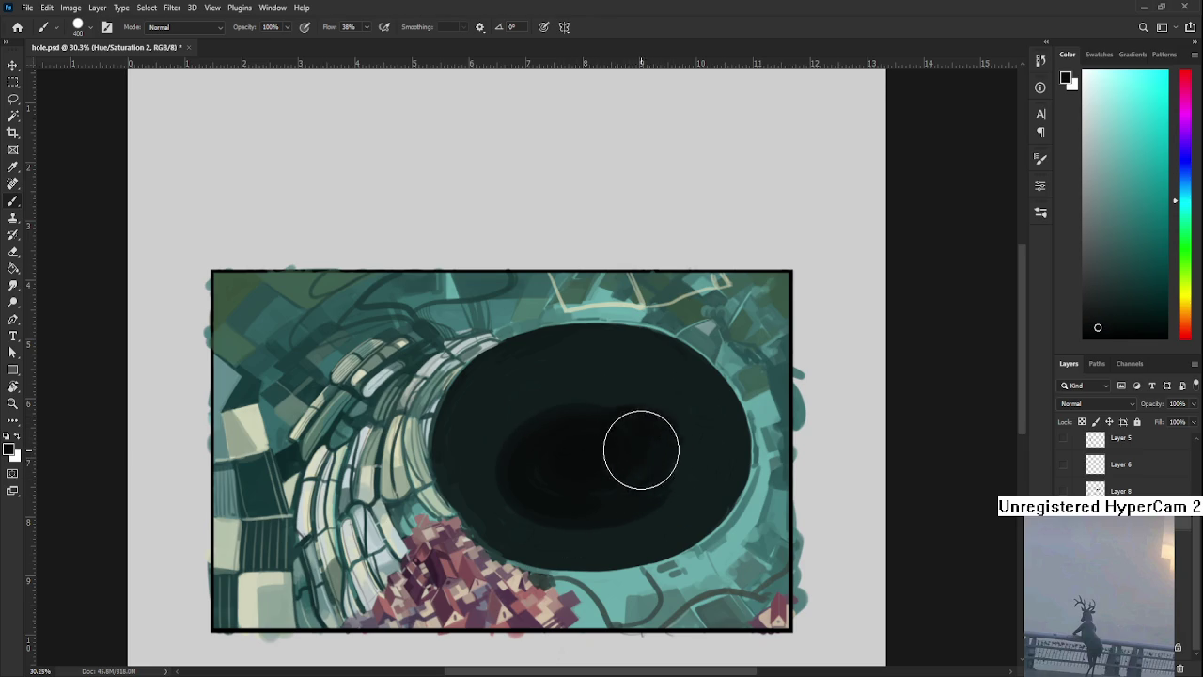
mouse_move(565, 467)
mouse_down()
mouse_move(499, 449)
mouse_move(537, 419)
mouse_move(532, 483)
mouse_move(536, 402)
mouse_move(633, 403)
mouse_move(564, 430)
mouse_move(542, 476)
mouse_move(636, 512)
mouse_move(612, 510)
mouse_move(693, 457)
mouse_move(688, 432)
mouse_move(633, 398)
mouse_move(658, 389)
mouse_move(586, 392)
mouse_move(486, 454)
mouse_up()
alt+click(497, 388)
alt+click(519, 423)
With a much smaller brush, resample dark tones around the hole's upper- and lower-left edges
key(bracketleft)
key(bracketleft)
key(bracketleft)
key(bracketleft)
key(bracketleft)
key(bracketleft)
key(bracketleft)
key(bracketleft)
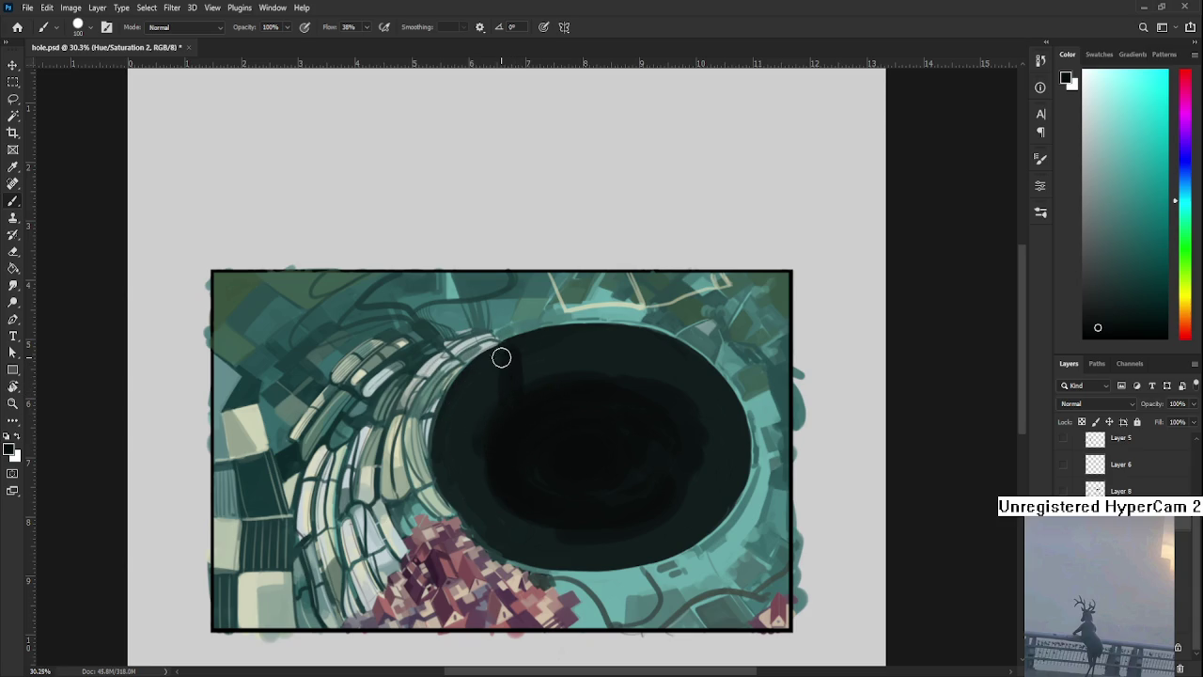
alt+click(503, 359)
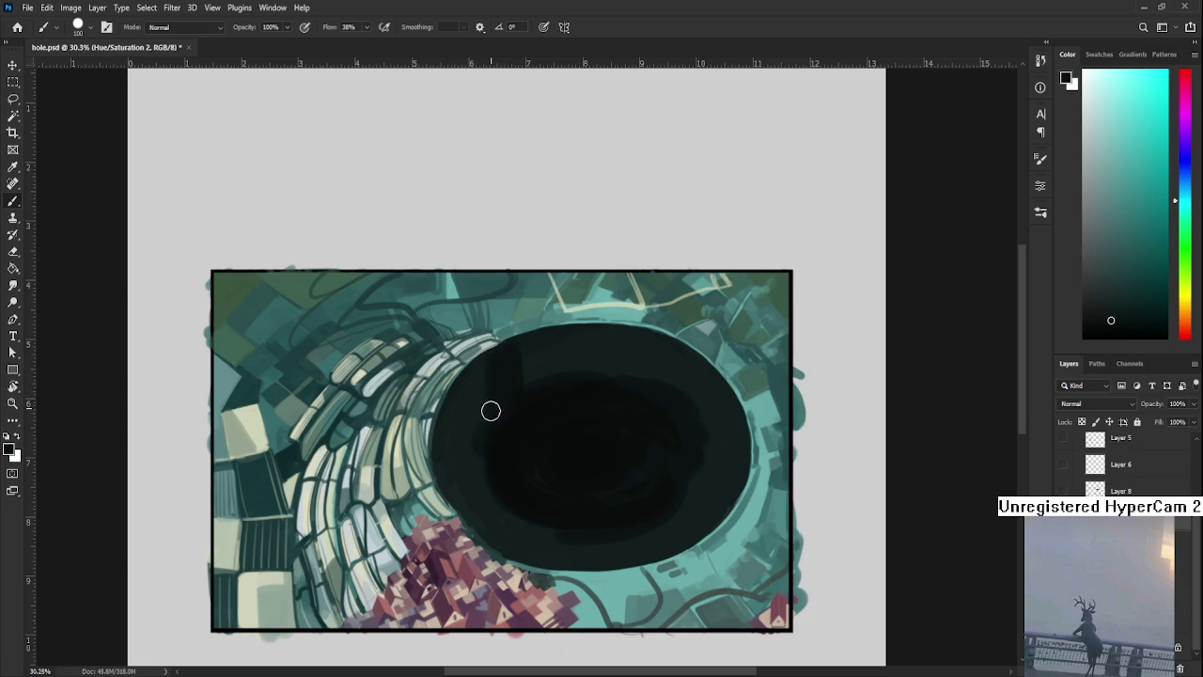
alt+click(542, 376)
alt+click(515, 430)
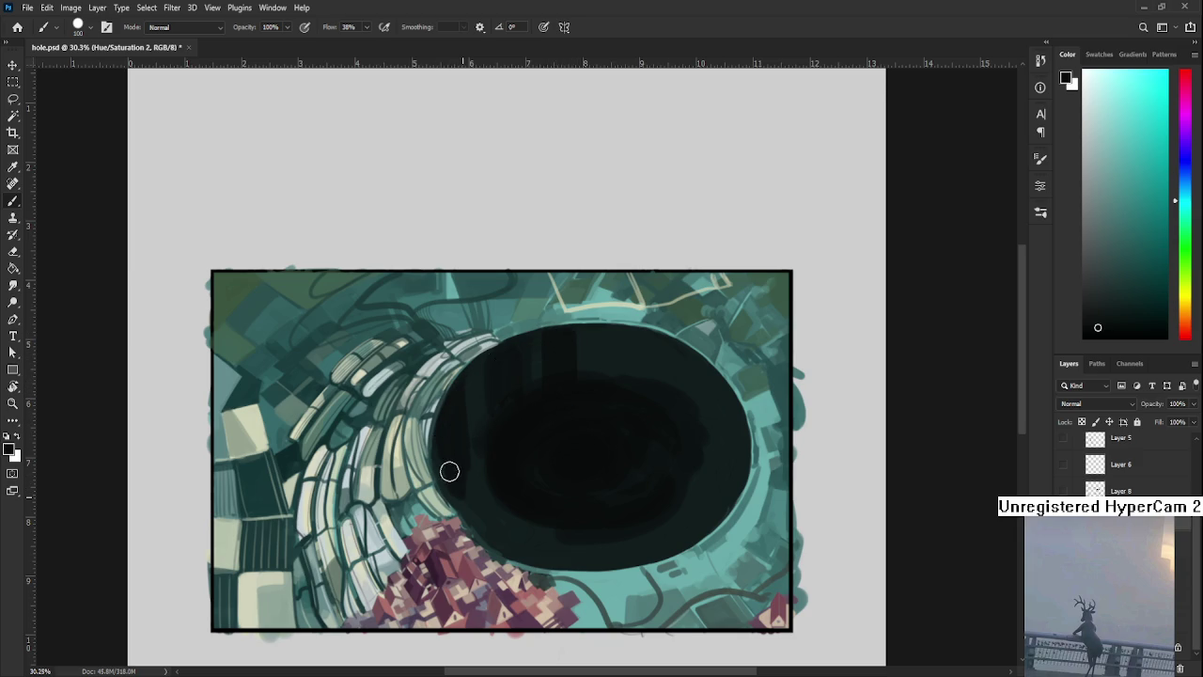
alt+click(483, 536)
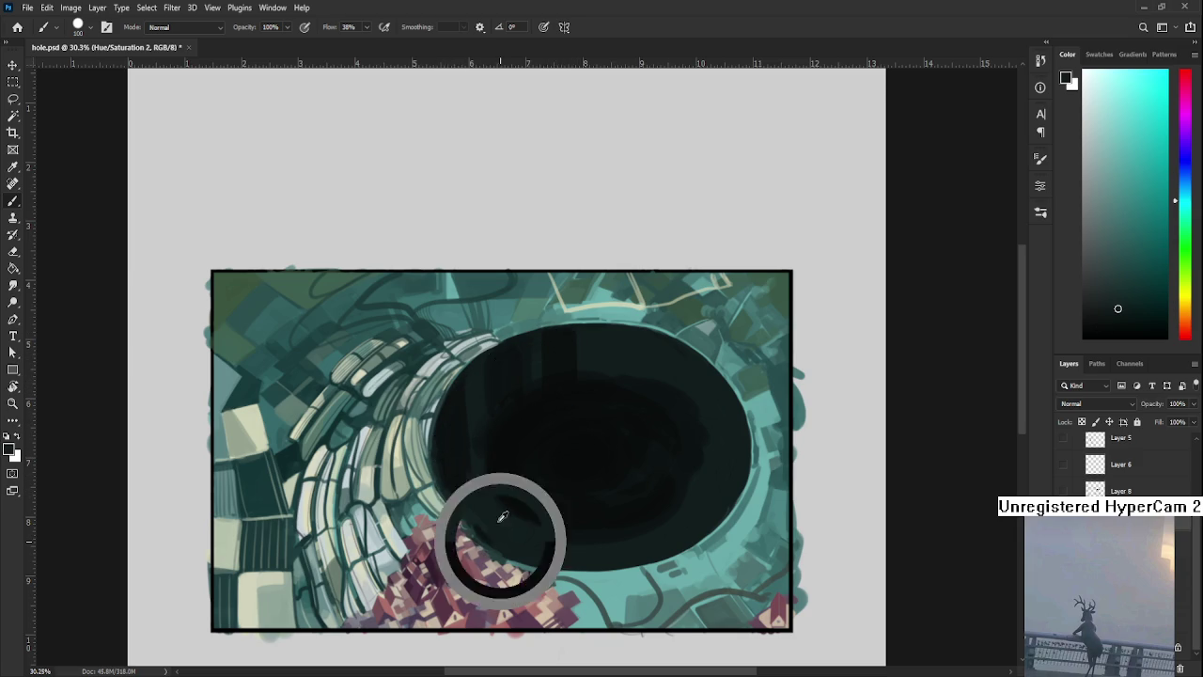
alt+click(476, 403)
drag(603, 446, 483, 512)
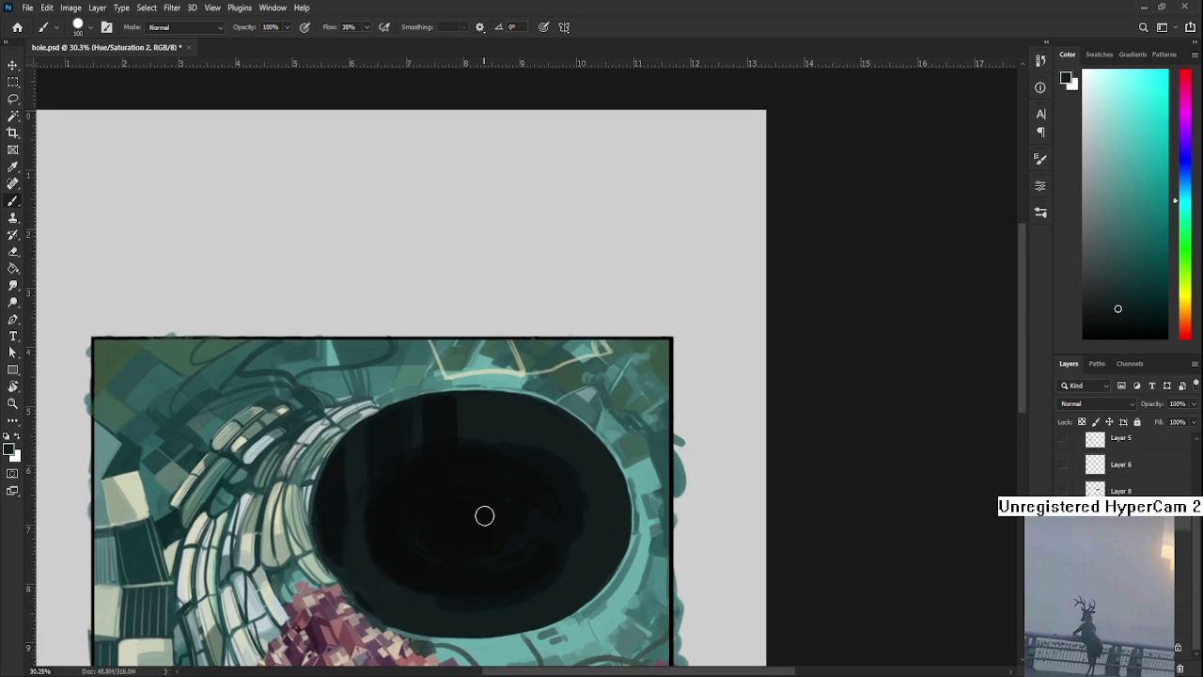
alt+click(494, 472)
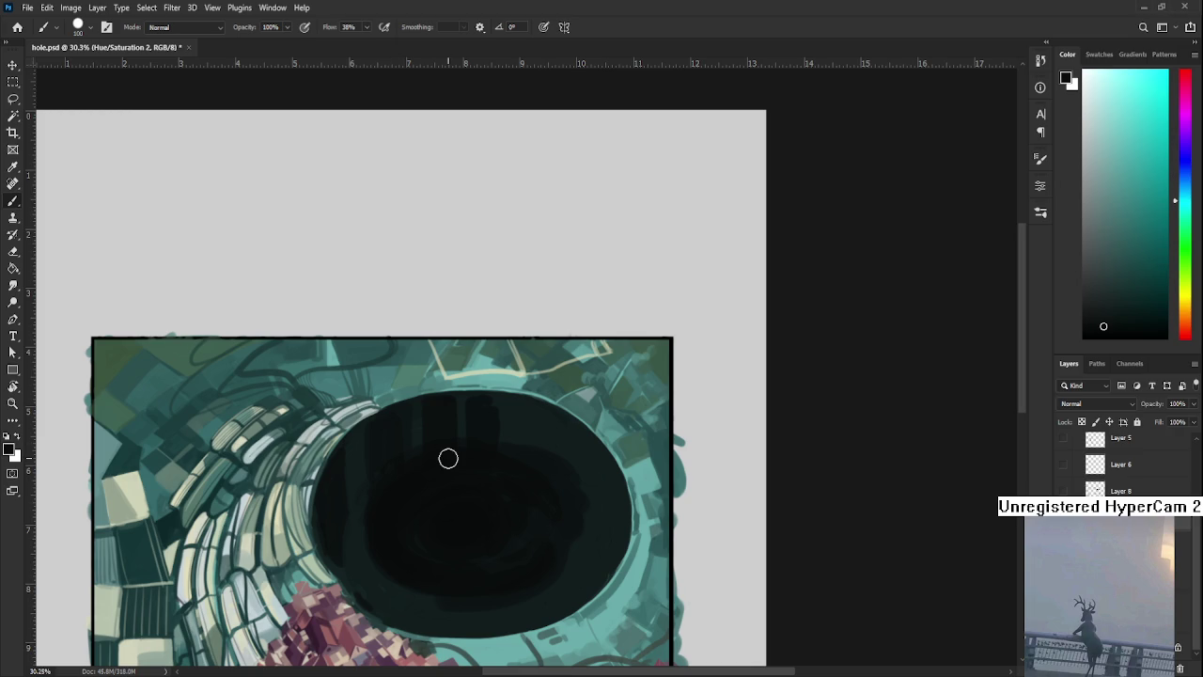
With a 400 px brush, paint the hole's inner core evenly in dark teal
alt+click(357, 492)
alt+click(360, 492)
alt+click(381, 465)
alt+click(372, 507)
alt+click(365, 547)
key(bracketright)
key(bracketright)
key(bracketright)
drag(532, 549, 484, 524)
Shrink the brush to 80 px and paint dark vertical streaks down the hole's left side
alt+click(376, 456)
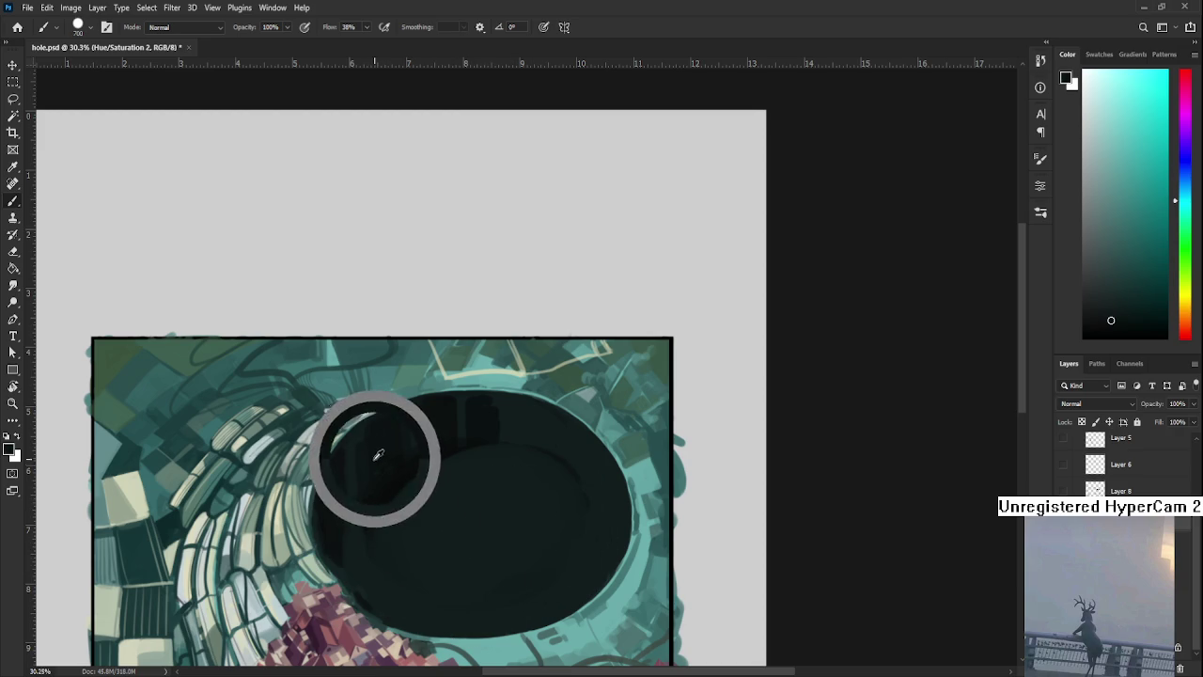
key(bracketleft)
key(bracketleft)
key(bracketleft)
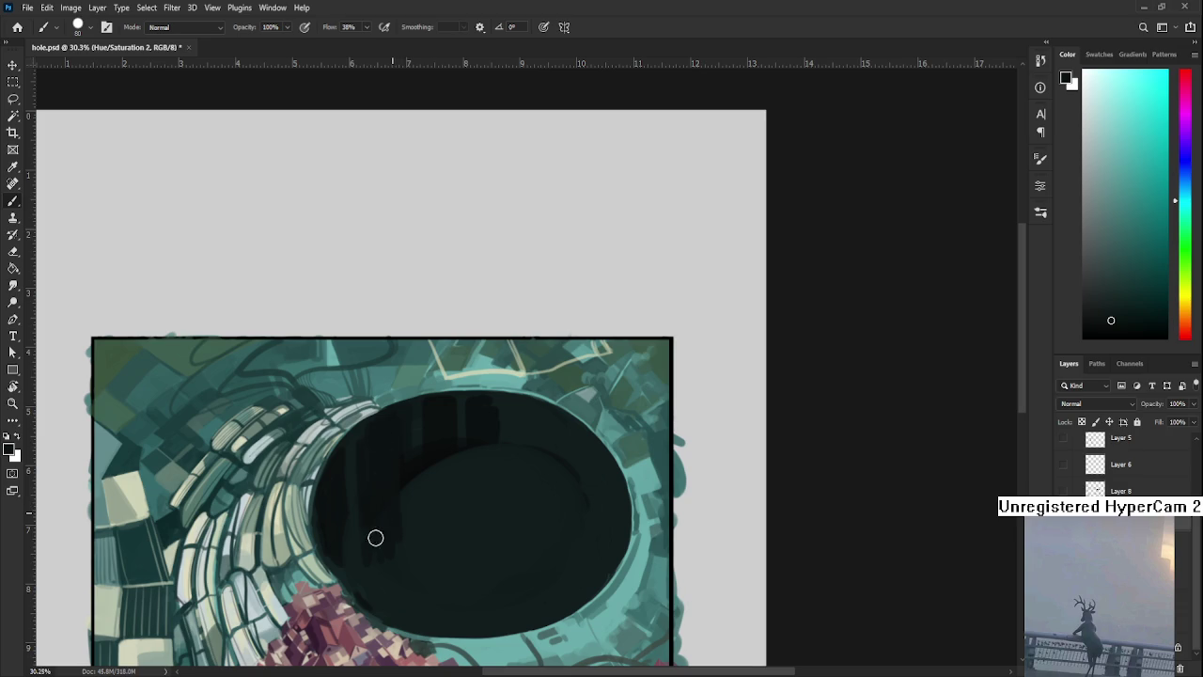
alt+click(403, 558)
alt+click(383, 545)
alt+click(412, 491)
drag(410, 484, 412, 564)
mouse_move(415, 423)
mouse_down()
mouse_move(427, 584)
mouse_move(441, 460)
mouse_move(453, 562)
mouse_up()
mouse_move(442, 622)
mouse_down()
mouse_move(451, 548)
mouse_move(451, 623)
mouse_up()
Add more dark vertical streaks across the hole's middle and right side
alt+click(459, 528)
alt+click(463, 470)
drag(468, 425, 464, 578)
mouse_move(465, 451)
mouse_down()
mouse_move(479, 578)
mouse_move(497, 564)
mouse_up()
drag(508, 448, 502, 556)
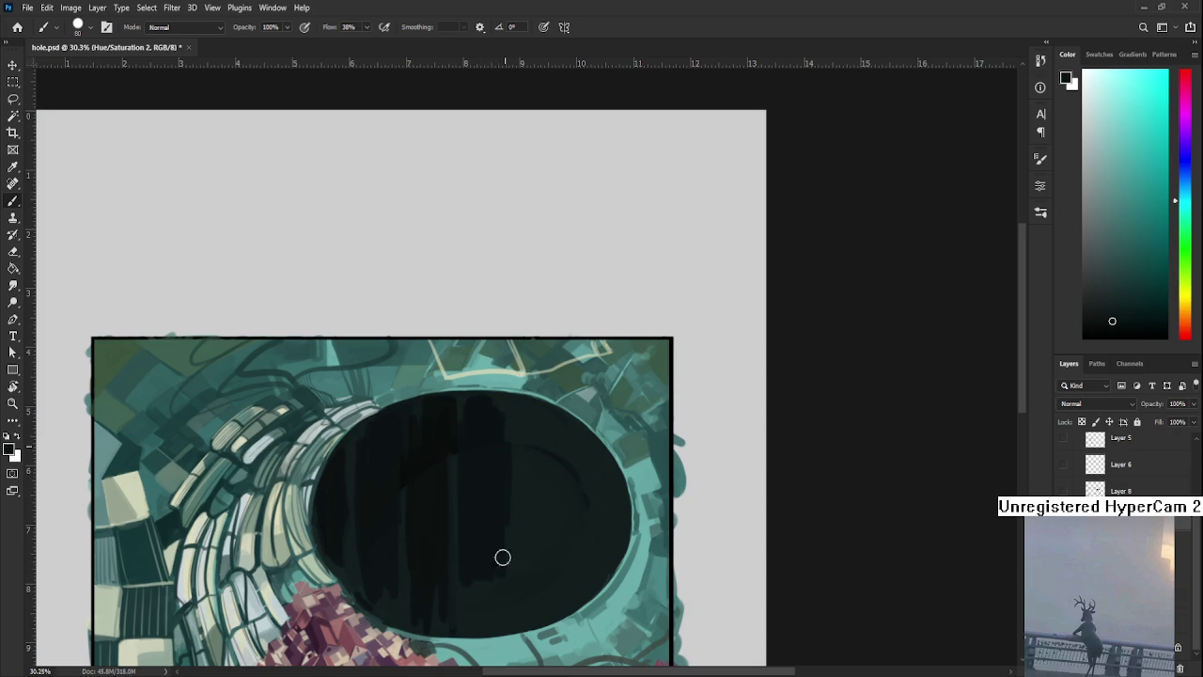
alt+click(488, 421)
drag(529, 424, 529, 555)
drag(545, 446, 551, 567)
scroll(549, 411, down, 5)
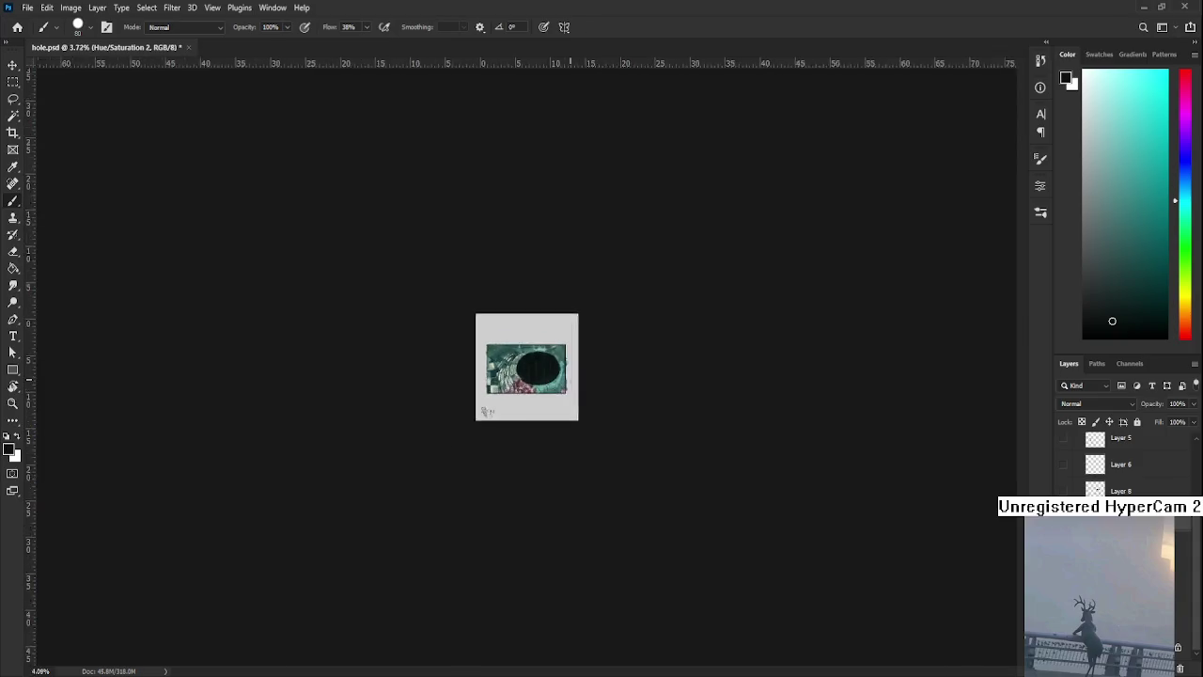
Paint soft dark teal over the streaks and blend out the small dark swirl
scroll(564, 377, up, 1)
scroll(545, 378, up, 1)
scroll(550, 377, up, 1)
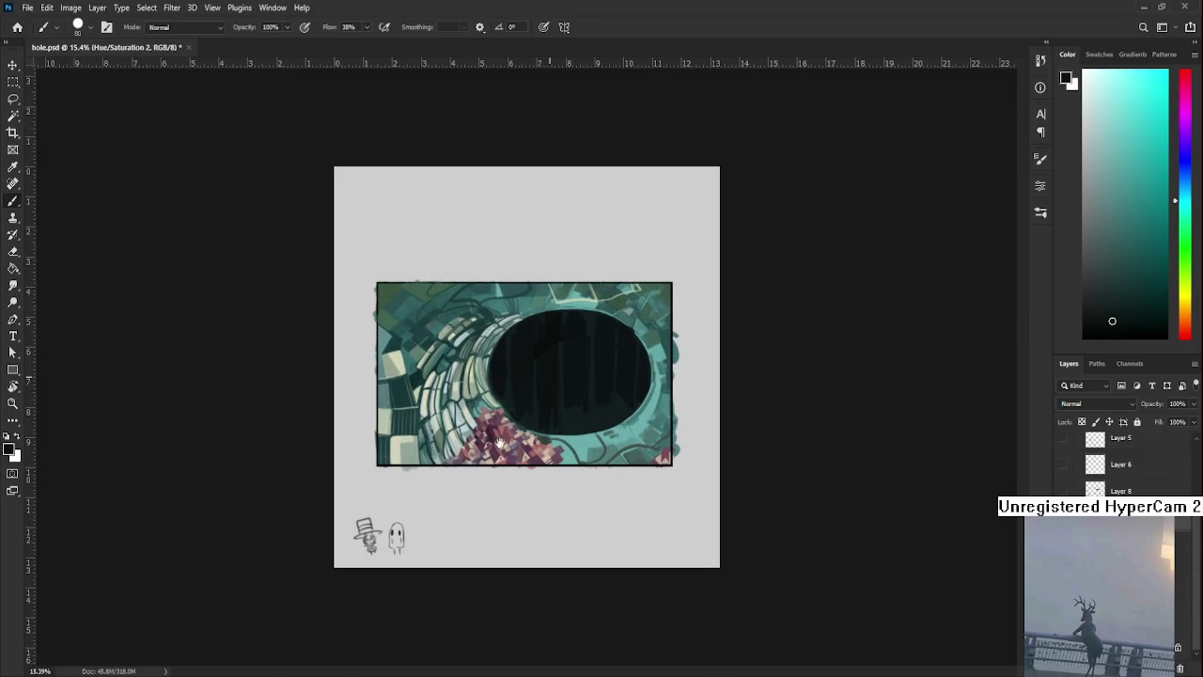
scroll(550, 377, up, 2)
scroll(571, 397, up, 2)
mouse_move(586, 507)
mouse_down()
mouse_move(438, 526)
mouse_move(357, 602)
mouse_up()
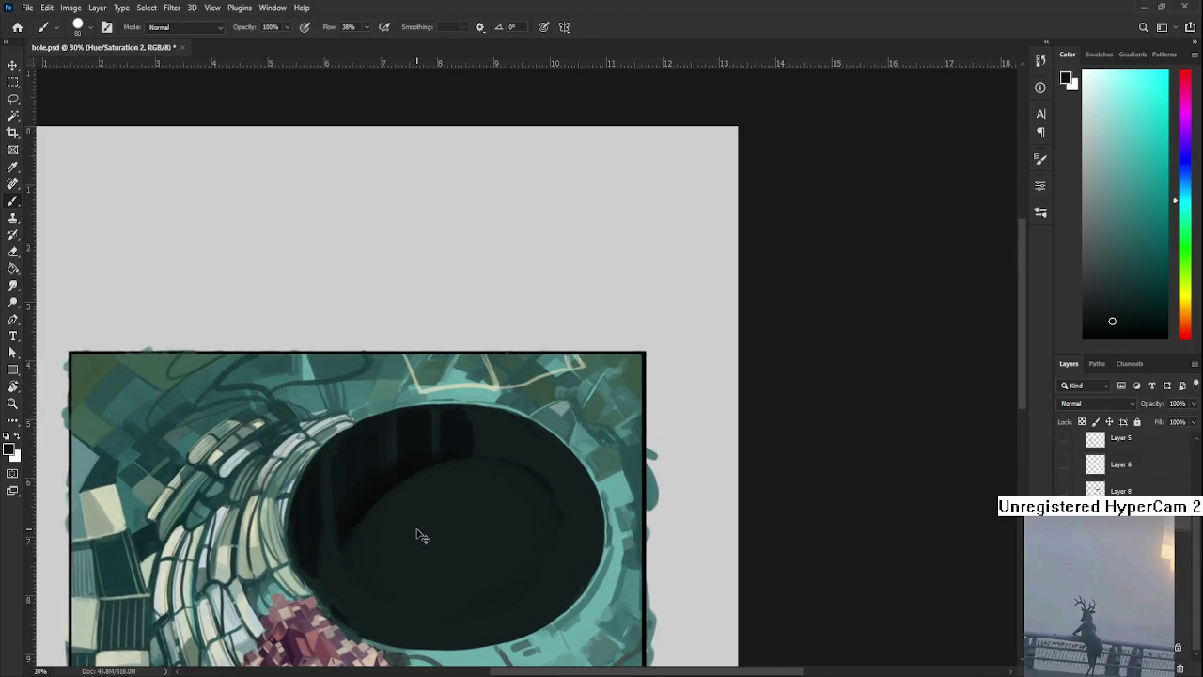
click(420, 534)
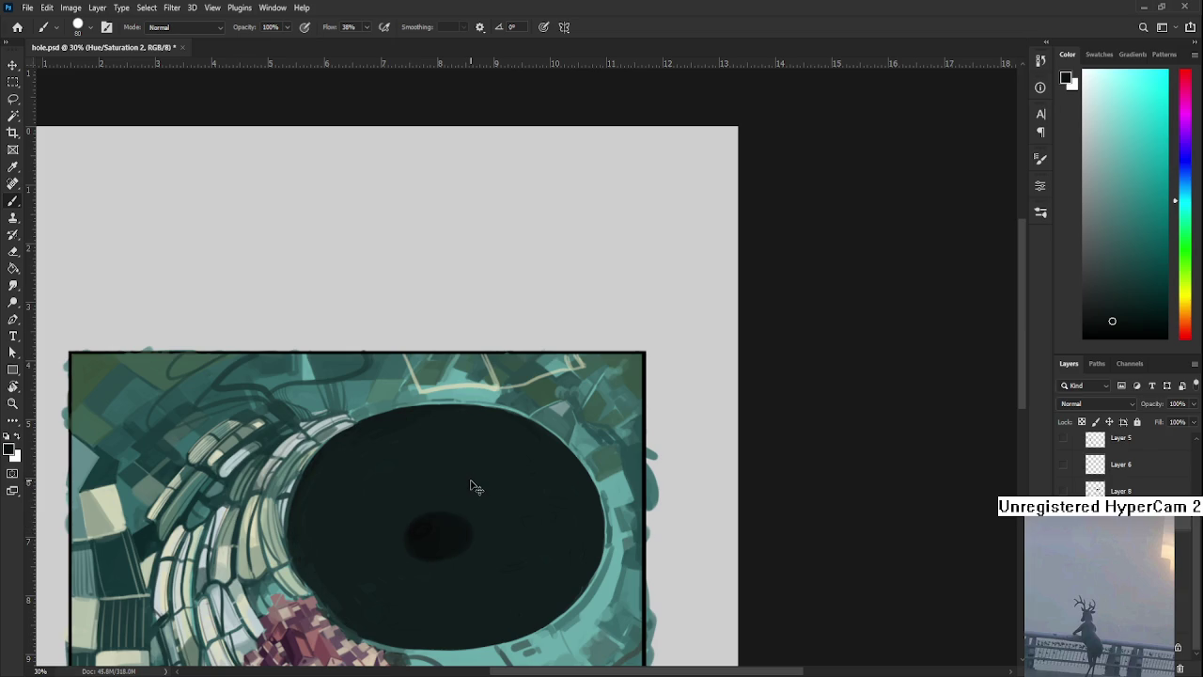
drag(437, 524, 414, 543)
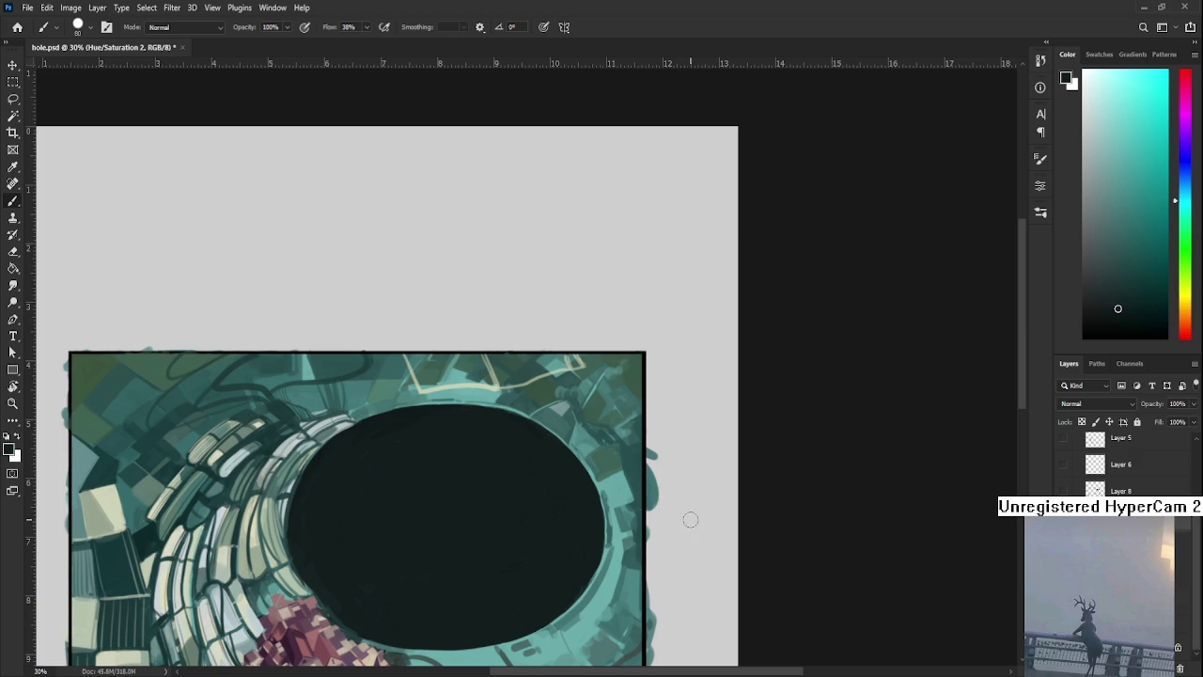
drag(435, 491, 554, 439)
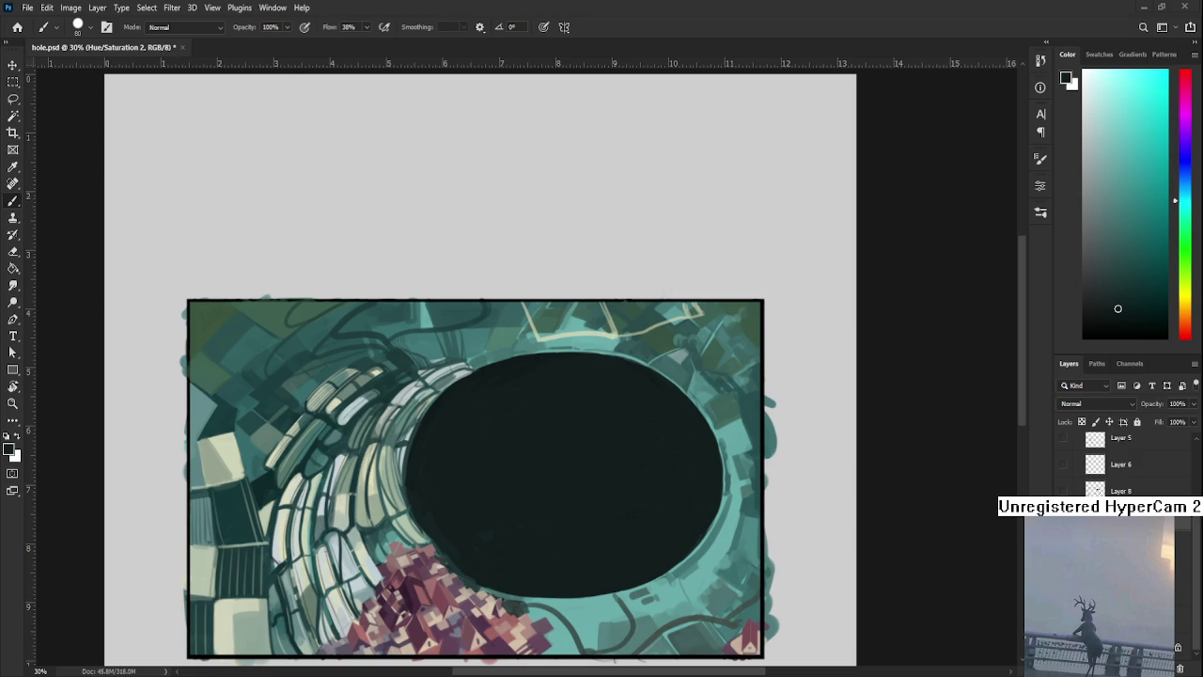
scroll(555, 470, down, 1)
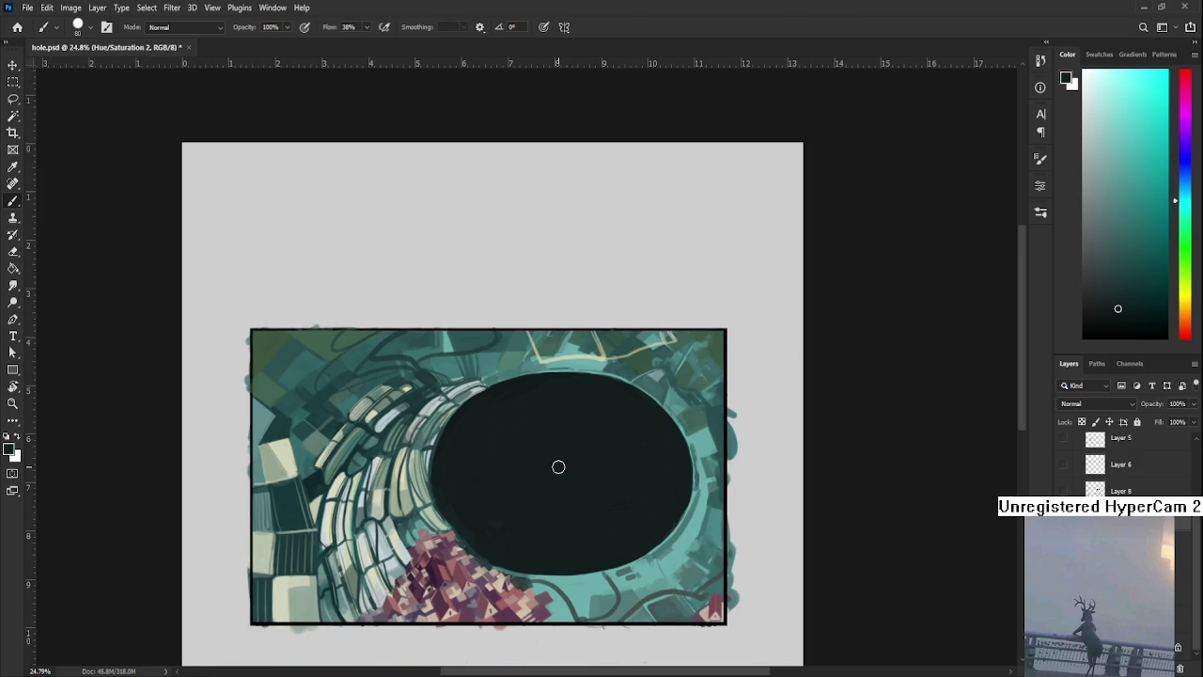
Paint a pure black curve along the hole's lower-left edge
click(1086, 333)
mouse_move(463, 524)
mouse_down()
mouse_move(502, 537)
mouse_move(612, 526)
mouse_move(612, 543)
mouse_move(583, 524)
mouse_move(626, 545)
mouse_move(667, 527)
mouse_move(612, 559)
mouse_move(625, 555)
mouse_move(548, 537)
mouse_move(486, 545)
mouse_move(523, 555)
mouse_up()
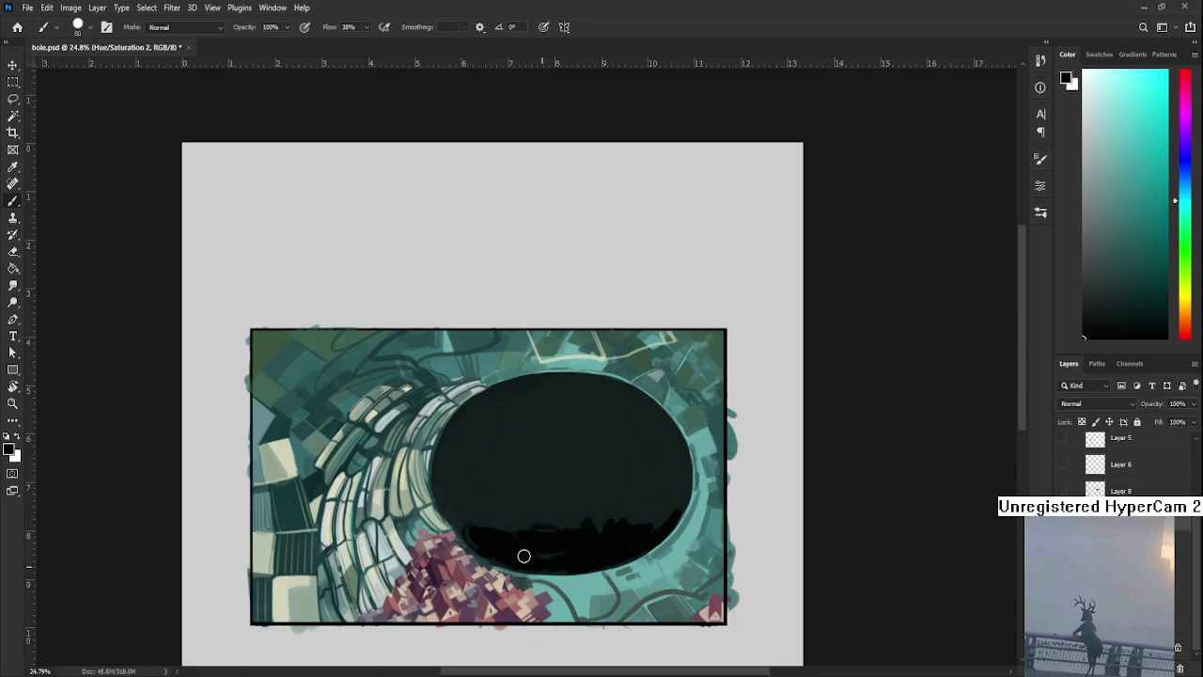
alt+click(478, 512)
alt+click(564, 550)
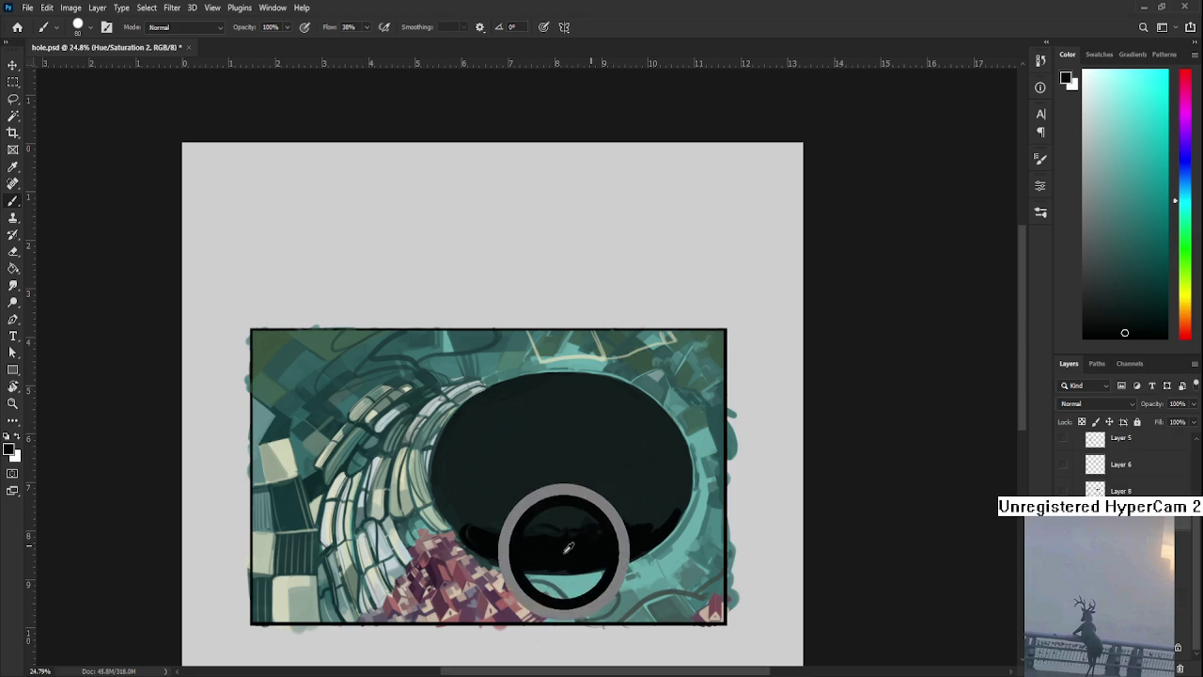
Add a dark top rim and thin vertical lines through the hole, redrawing one after an undo
scroll(519, 442, up, 1)
drag(548, 413, 607, 415)
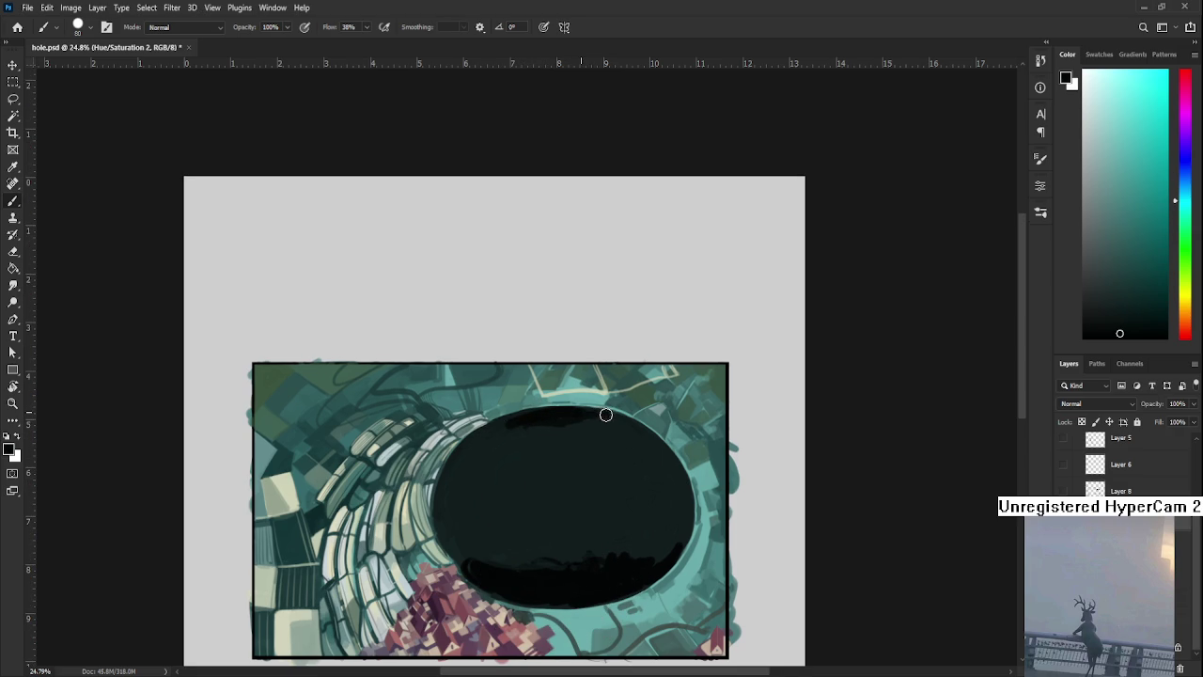
drag(556, 481, 537, 462)
drag(502, 425, 511, 564)
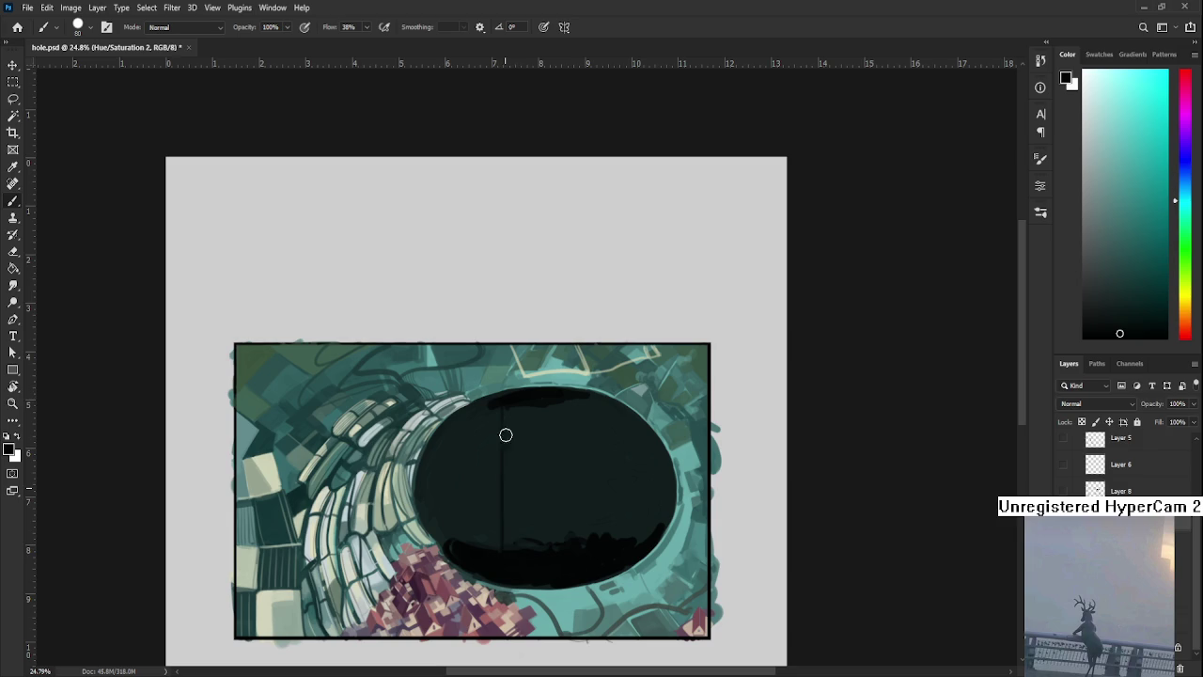
key(ctrl+z)
drag(502, 395, 516, 554)
drag(587, 395, 588, 545)
scroll(631, 413, down, 5)
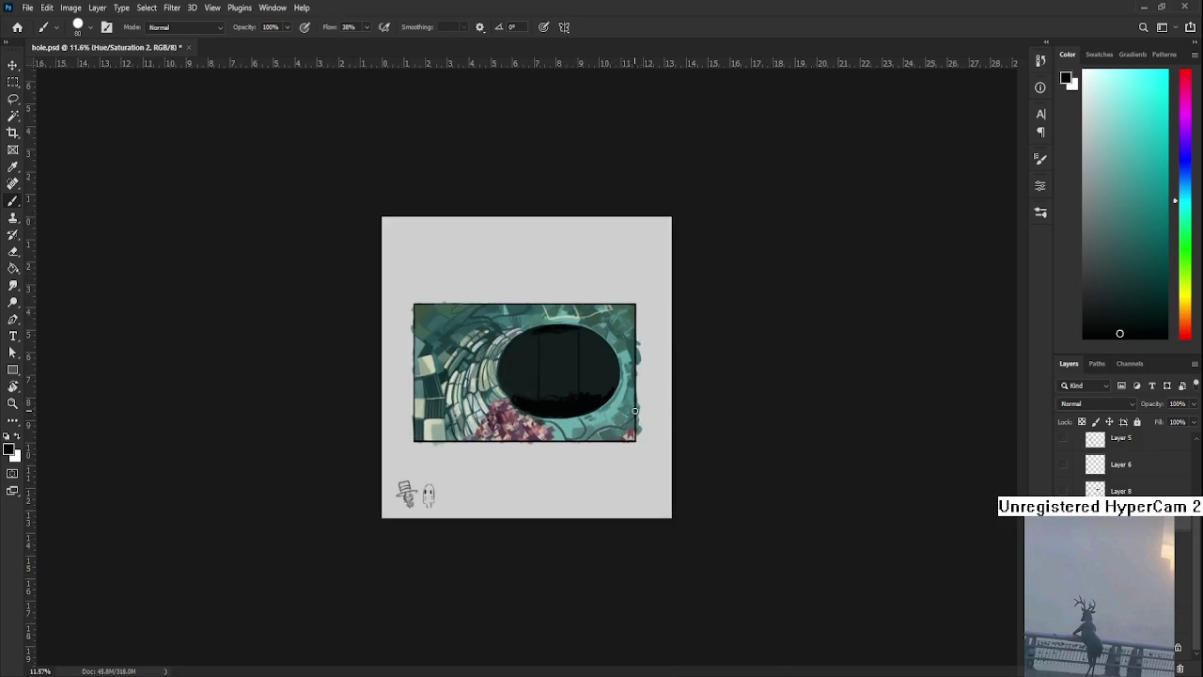
Zoom in to 33% to check the hole's smooth near-black fill
scroll(634, 405, up, 3)
scroll(630, 400, up, 1)
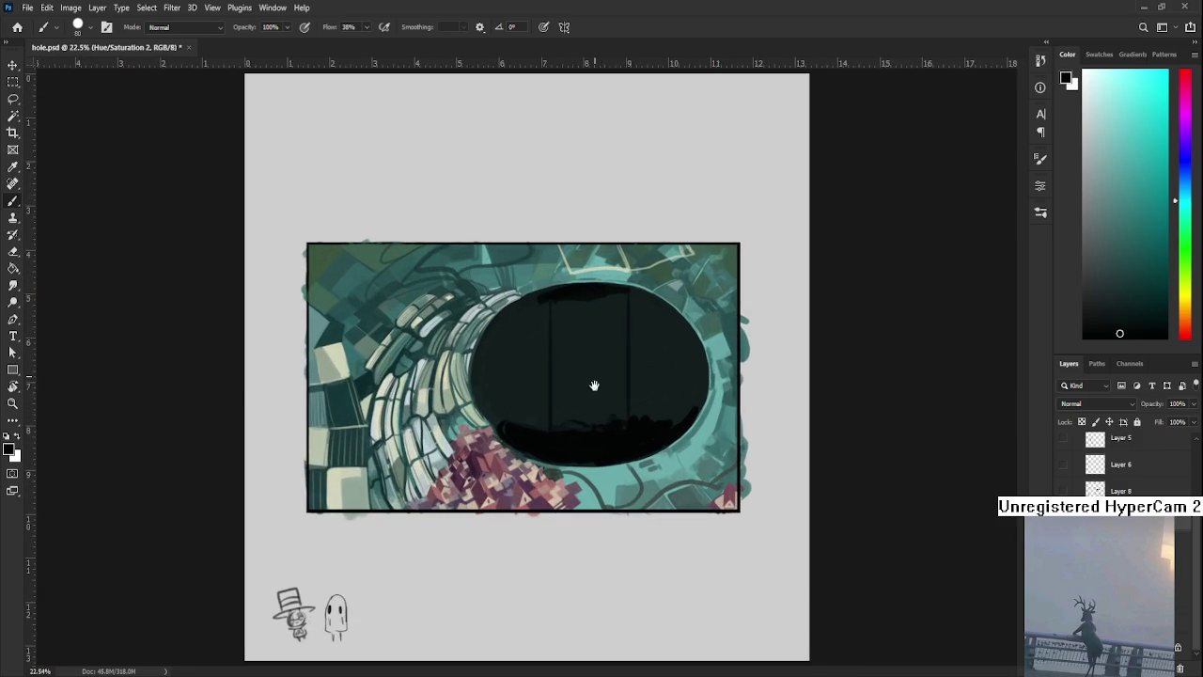
scroll(592, 404, up, 1)
scroll(590, 461, up, 1)
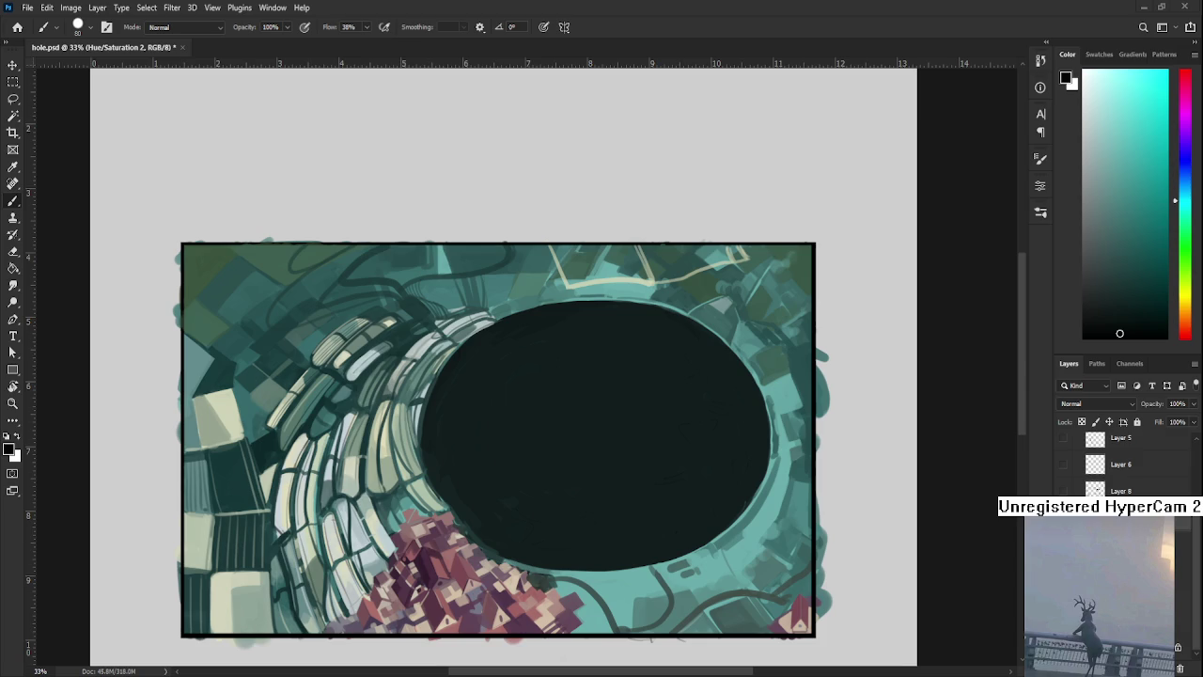
scroll(567, 476, up, 1)
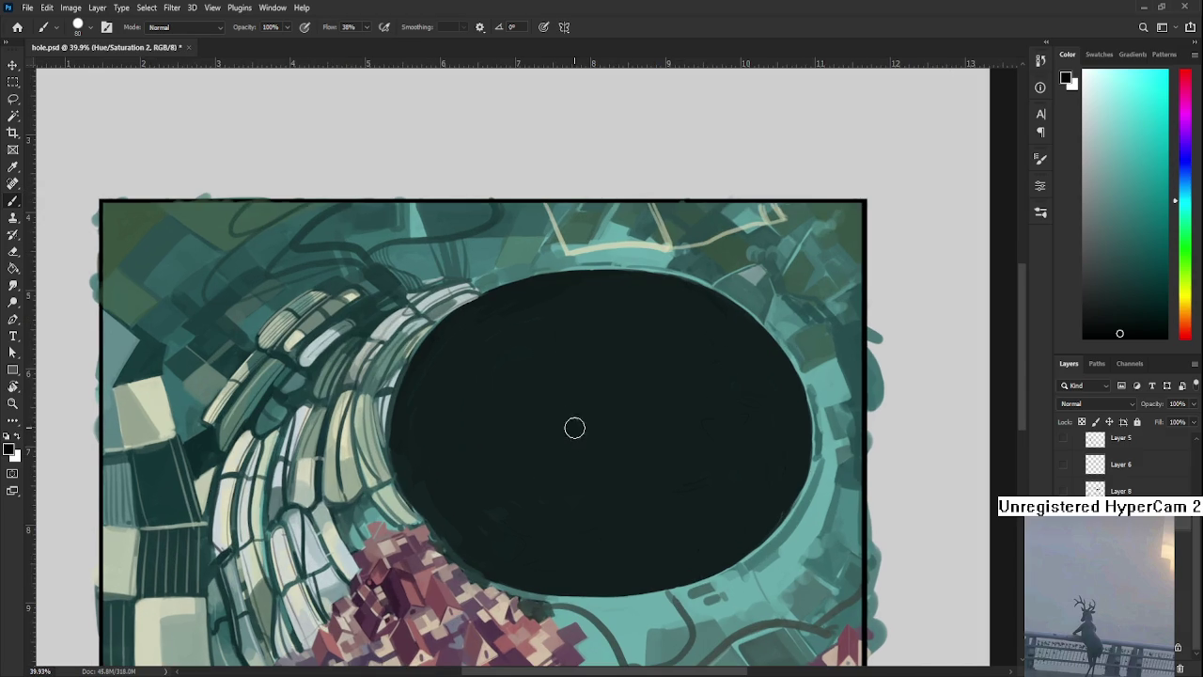
Shade the hole's upper-left wall and darken its left inner edge
mouse_move(412, 367)
mouse_down()
mouse_move(449, 427)
mouse_move(420, 397)
mouse_move(449, 417)
mouse_move(429, 404)
mouse_up()
alt+click(428, 400)
alt+click(585, 433)
drag(584, 432, 524, 287)
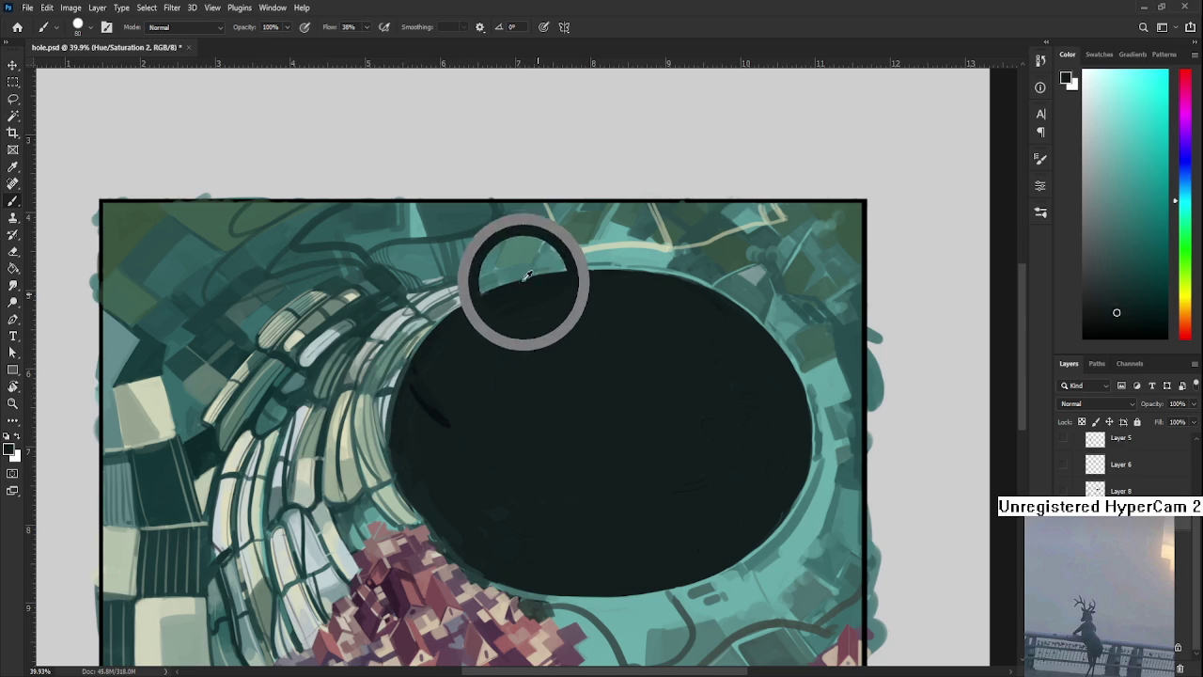
alt+click(438, 405)
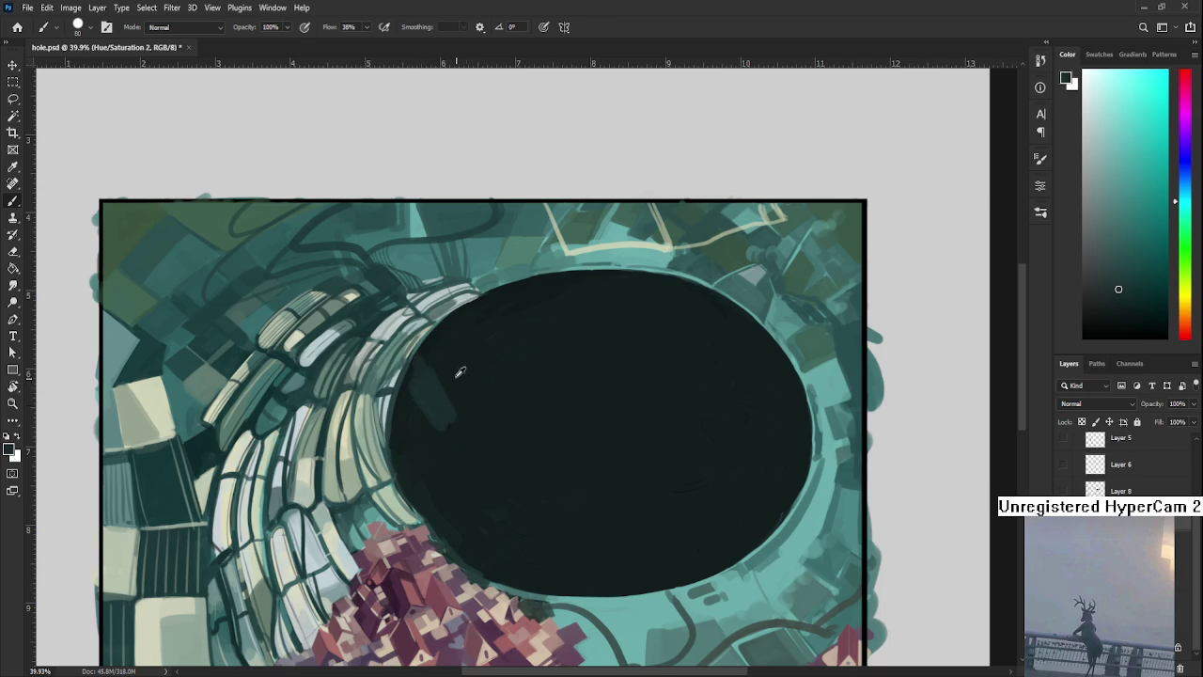
alt+click(449, 409)
drag(449, 409, 500, 561)
Paint a faint lighter arc inside the hole, undo it, and redraw it from the lower left
drag(481, 446, 585, 387)
drag(486, 446, 624, 386)
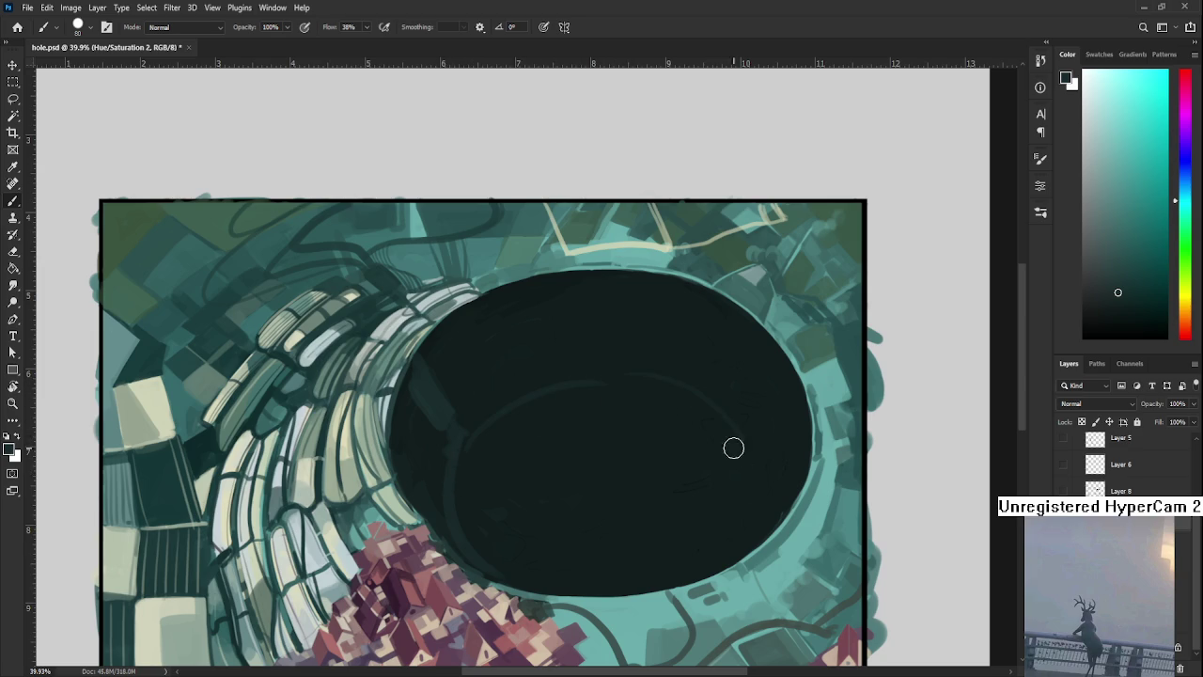
drag(649, 392, 751, 459)
key(ctrl+z)
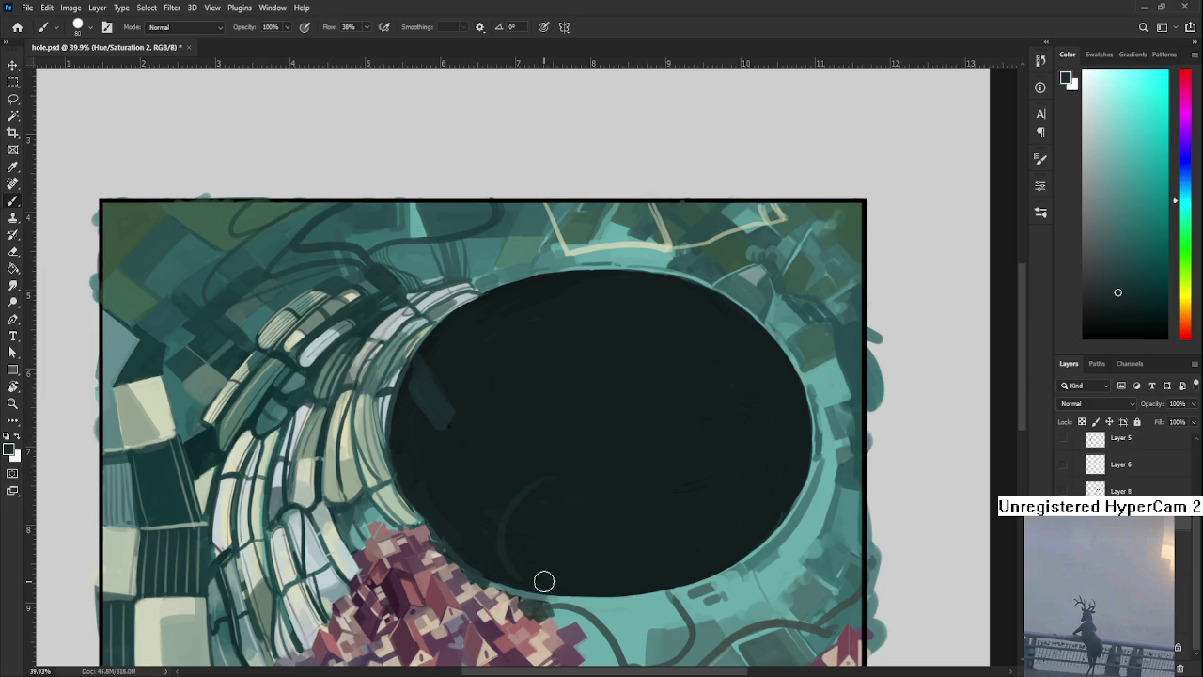
mouse_move(505, 550)
mouse_down()
mouse_move(656, 466)
mouse_move(713, 506)
mouse_move(714, 554)
mouse_move(709, 569)
mouse_move(537, 520)
mouse_up()
alt+click(496, 577)
mouse_move(497, 577)
mouse_down()
mouse_move(581, 484)
mouse_move(612, 502)
mouse_up()
scroll(569, 382, up, 3)
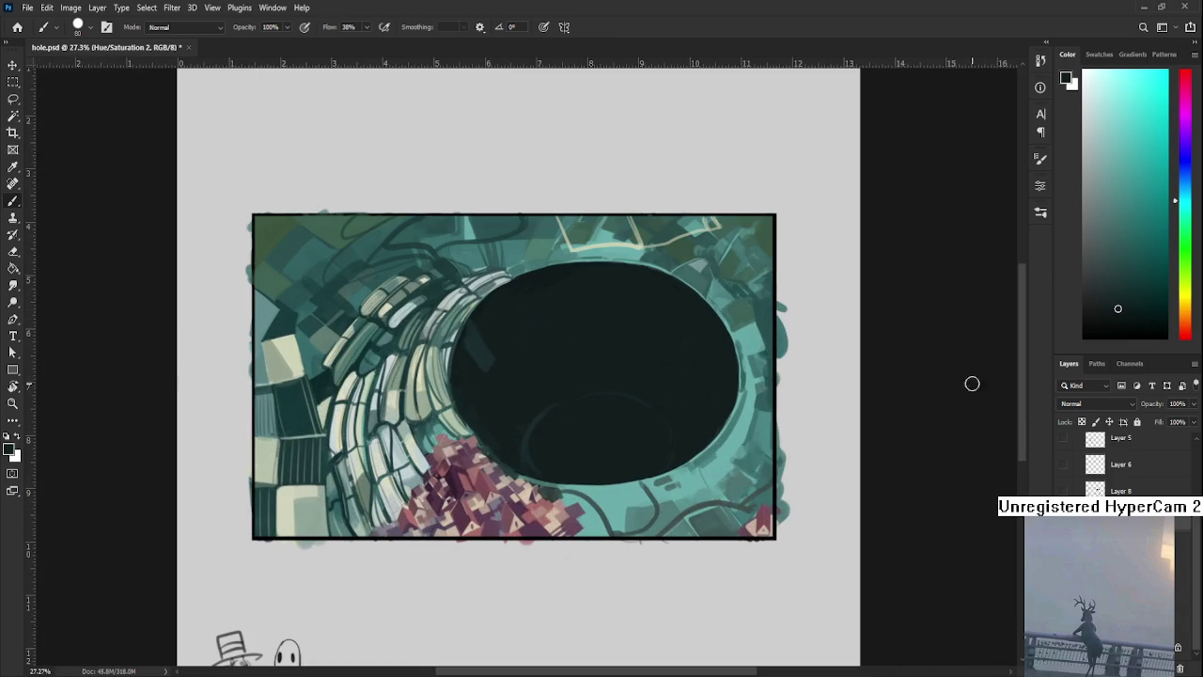
Brush a black blob at the hole's bottom and rotate the canvas view
mouse_move(571, 468)
mouse_down()
mouse_move(620, 429)
mouse_move(606, 414)
mouse_move(594, 457)
mouse_move(586, 445)
mouse_move(599, 430)
mouse_move(619, 446)
mouse_move(596, 426)
mouse_move(549, 419)
mouse_move(535, 440)
mouse_move(556, 476)
mouse_move(583, 473)
mouse_move(564, 457)
mouse_move(626, 475)
mouse_move(647, 441)
mouse_move(566, 465)
mouse_move(530, 433)
mouse_move(537, 360)
mouse_move(549, 368)
mouse_move(567, 348)
mouse_up()
key(r)
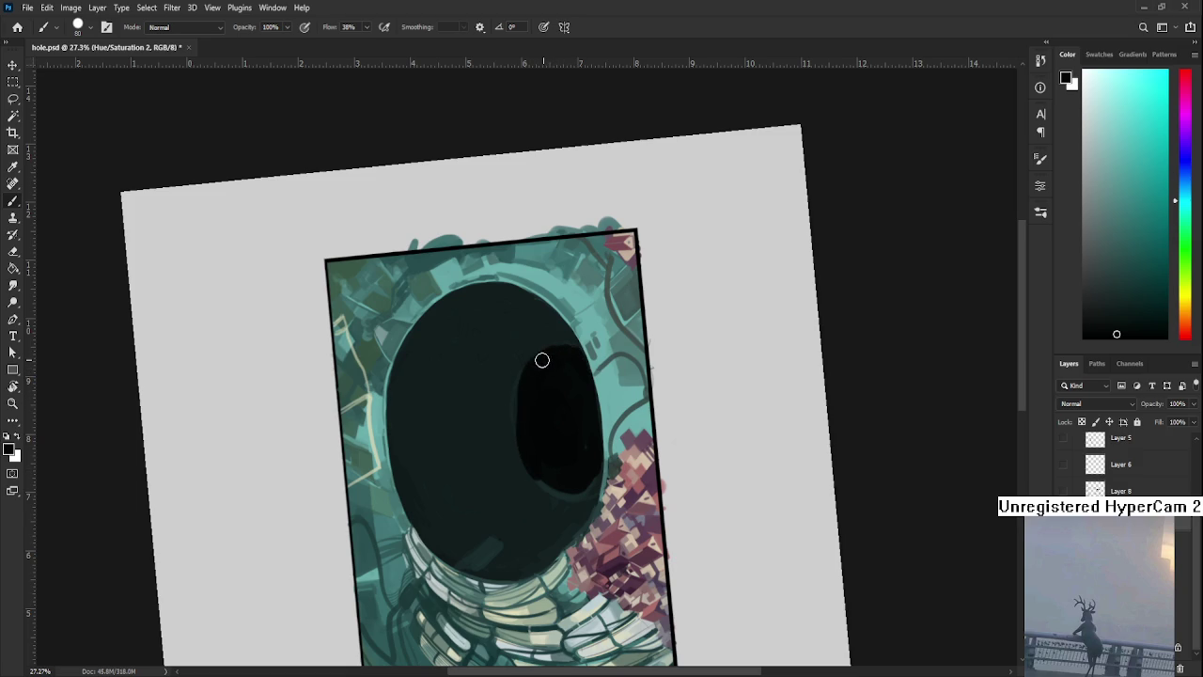
alt+click(498, 451)
Bring the hole into view and push the black opening's left and right edges outward
scroll(543, 489, up, 1)
scroll(543, 489, up, 1)
mouse_move(542, 488)
mouse_down()
mouse_move(517, 410)
mouse_move(499, 462)
mouse_move(551, 416)
mouse_up()
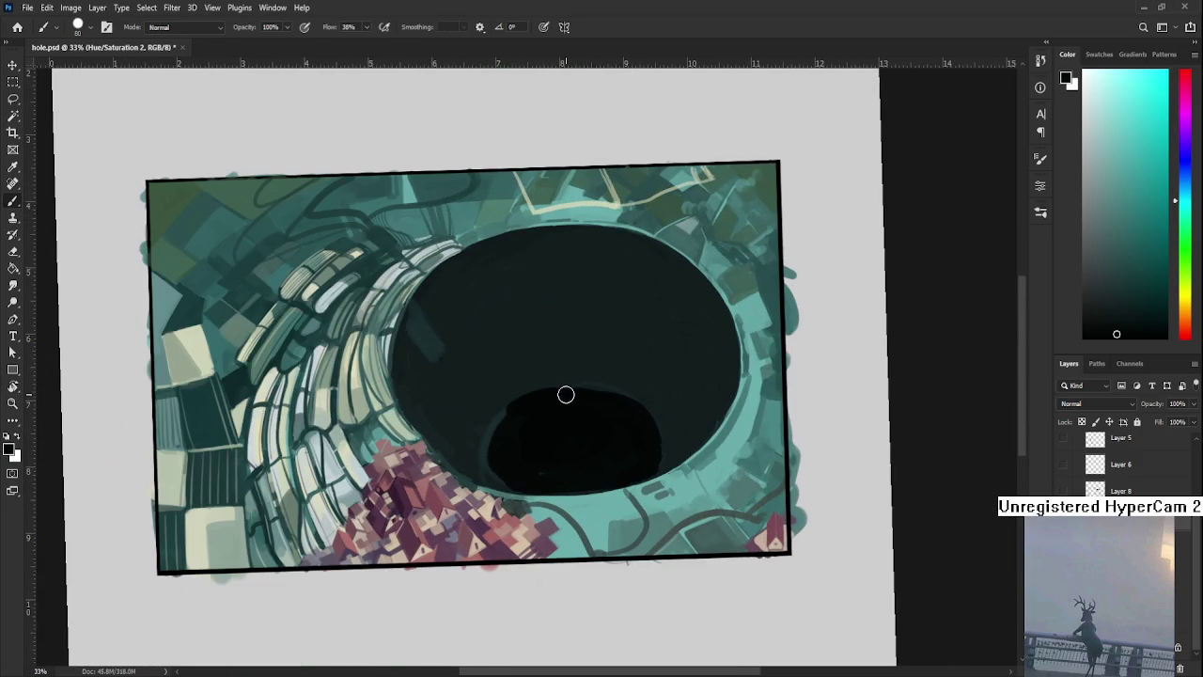
drag(492, 430, 481, 474)
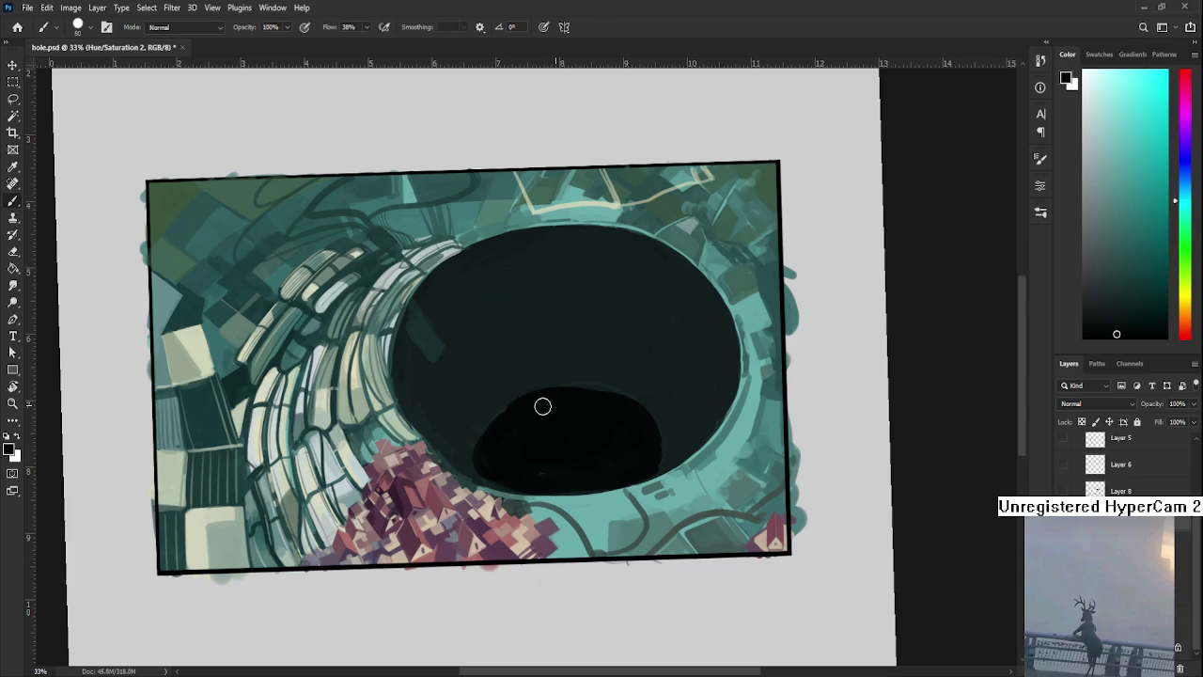
alt+click(582, 368)
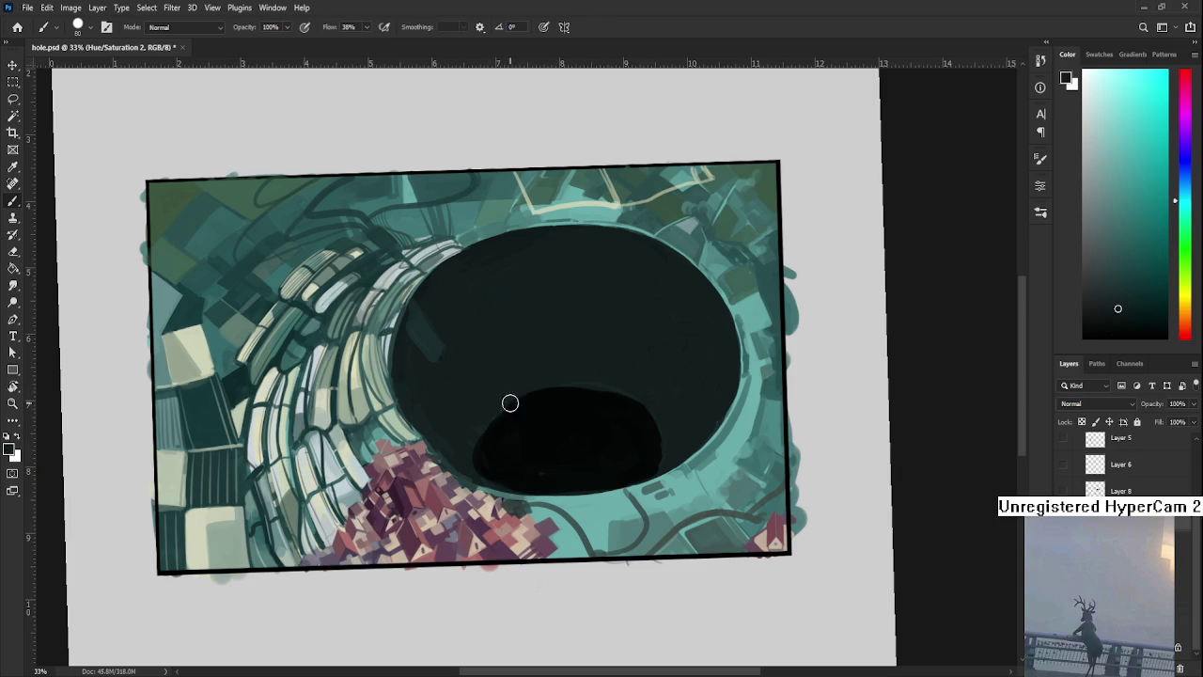
alt+click(630, 418)
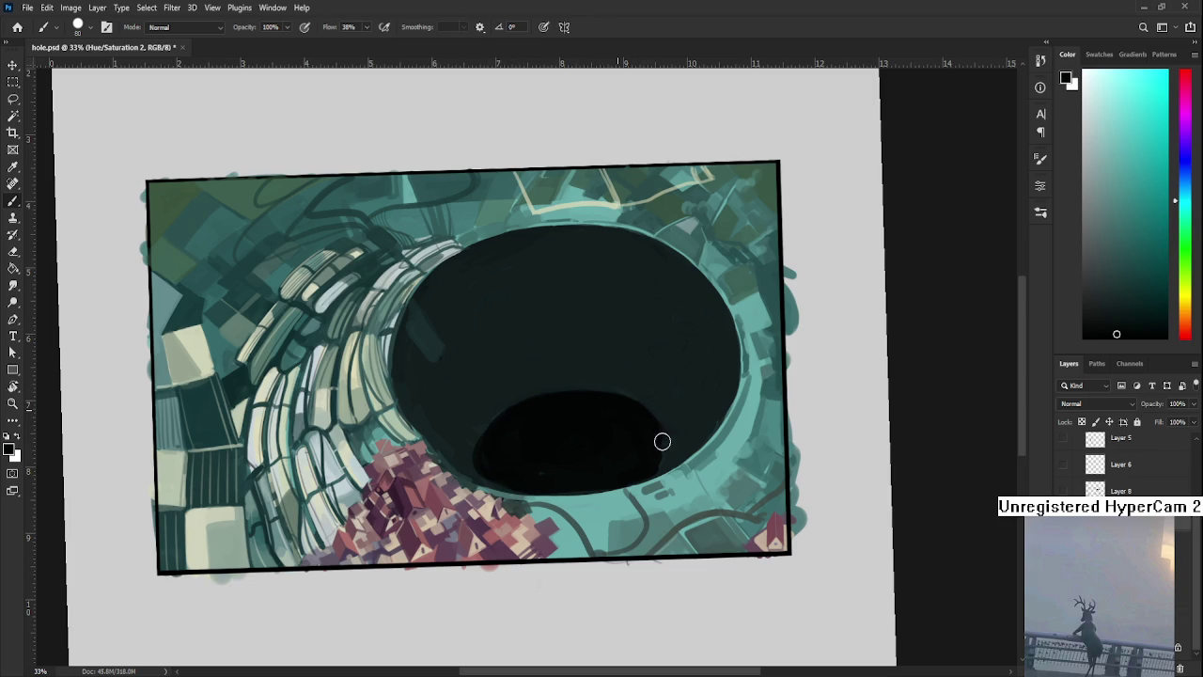
drag(648, 459, 649, 435)
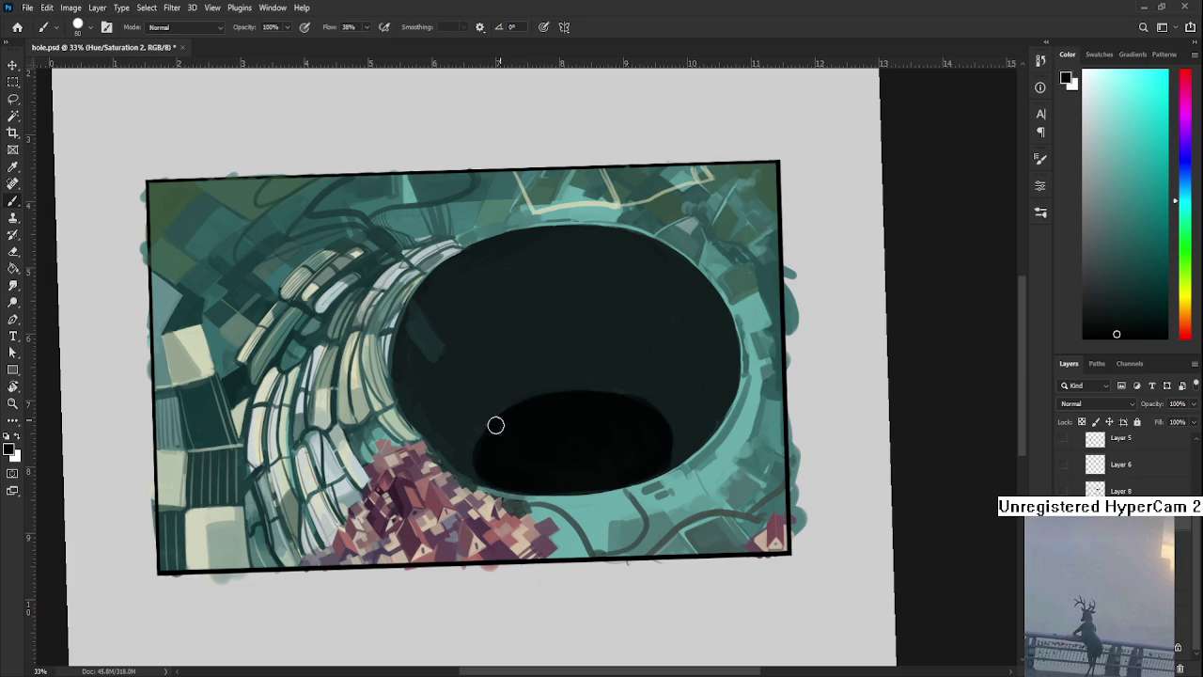
Widen the black opening slightly more on the right and straighten the rotated view
alt+click(636, 380)
alt+click(628, 437)
drag(652, 467, 666, 461)
mouse_move(489, 482)
mouse_down()
mouse_move(461, 526)
mouse_move(580, 478)
mouse_move(529, 475)
mouse_up()
alt+click(417, 484)
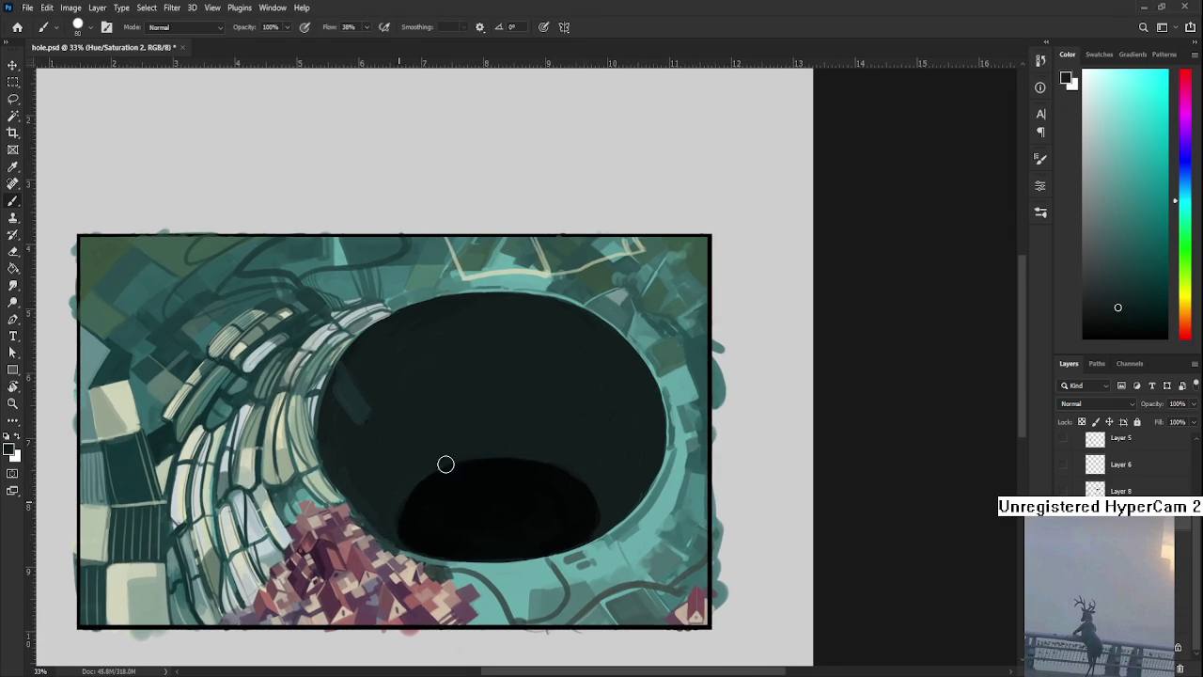
Sample a dark tone and paint a streak curving down the upper-left inner wall
alt+click(419, 496)
alt+click(418, 496)
alt+click(418, 515)
alt+click(508, 440)
drag(395, 329, 449, 457)
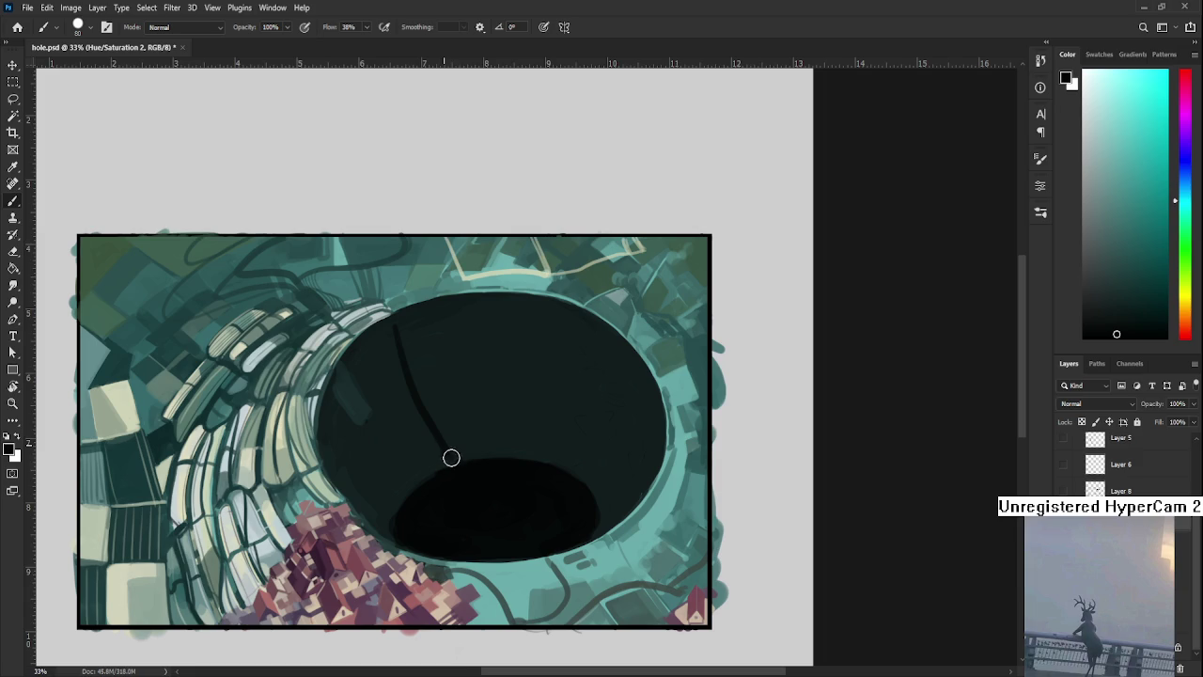
Resample a range of lighter and darker wall tones for further streaks
alt+click(423, 453)
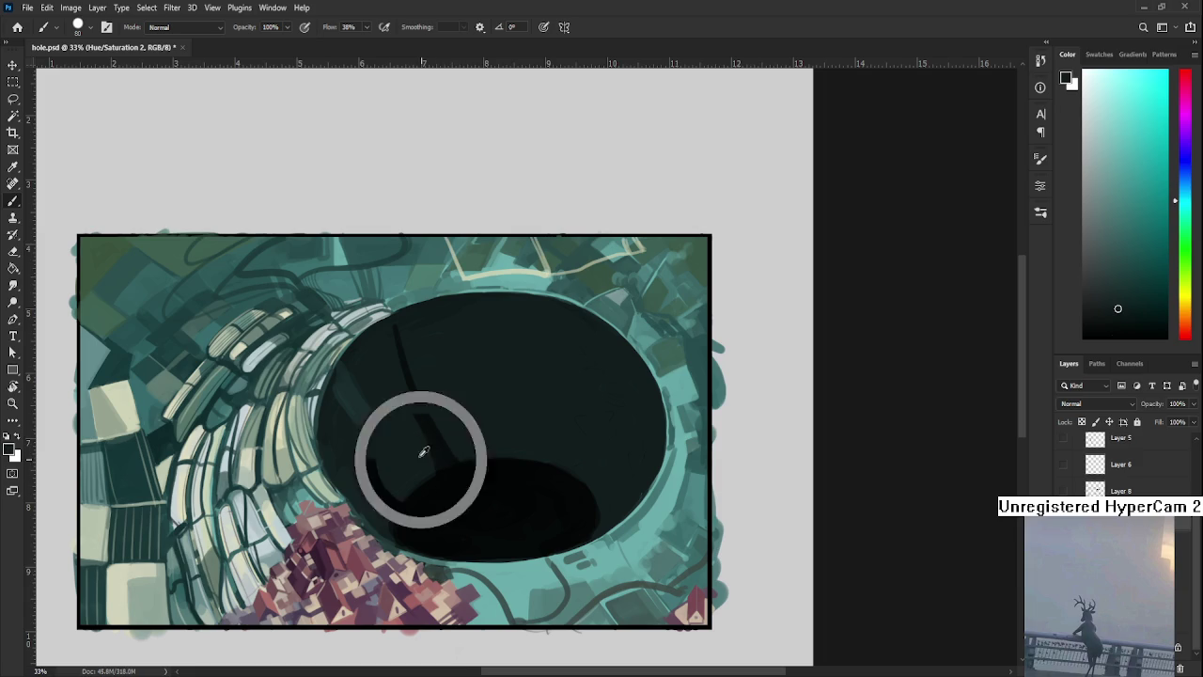
alt+click(425, 393)
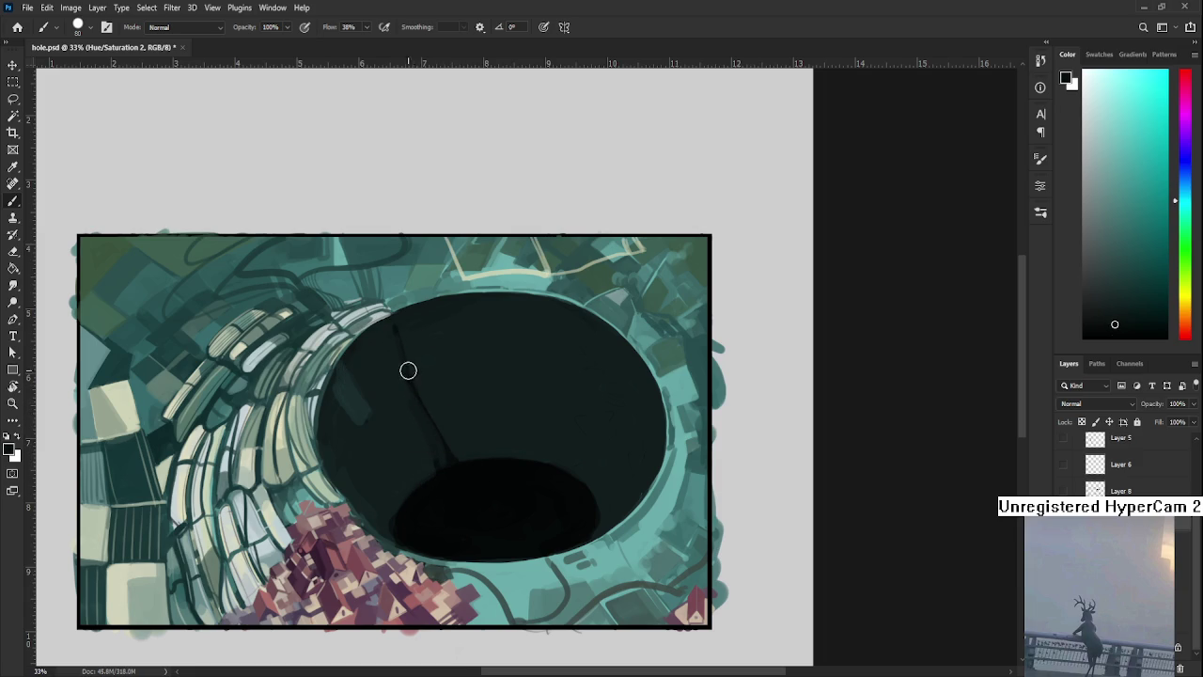
alt+click(448, 496)
alt+click(414, 393)
alt+click(383, 329)
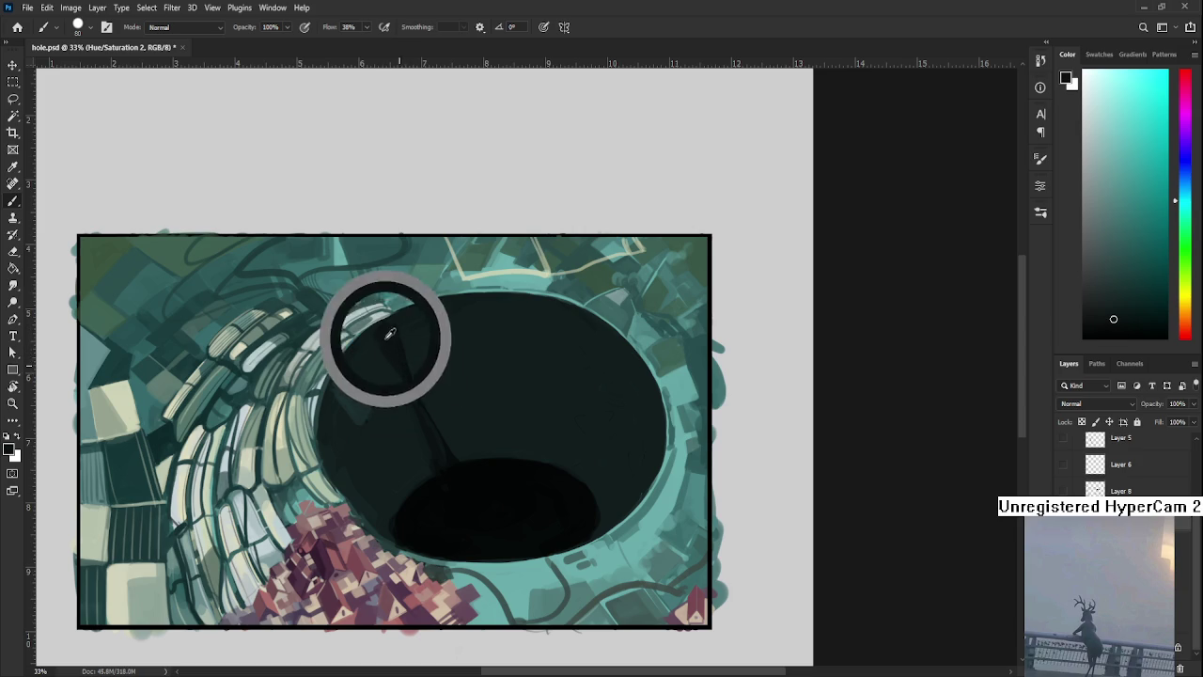
alt+click(444, 468)
alt+click(422, 449)
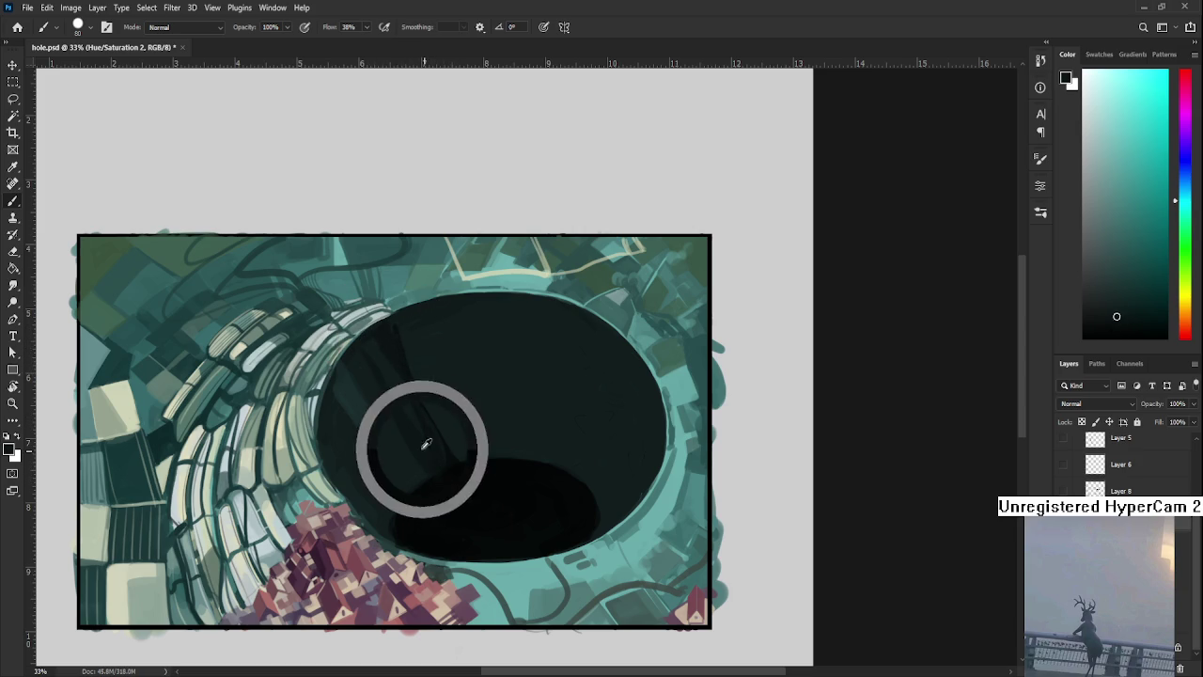
alt+click(395, 352)
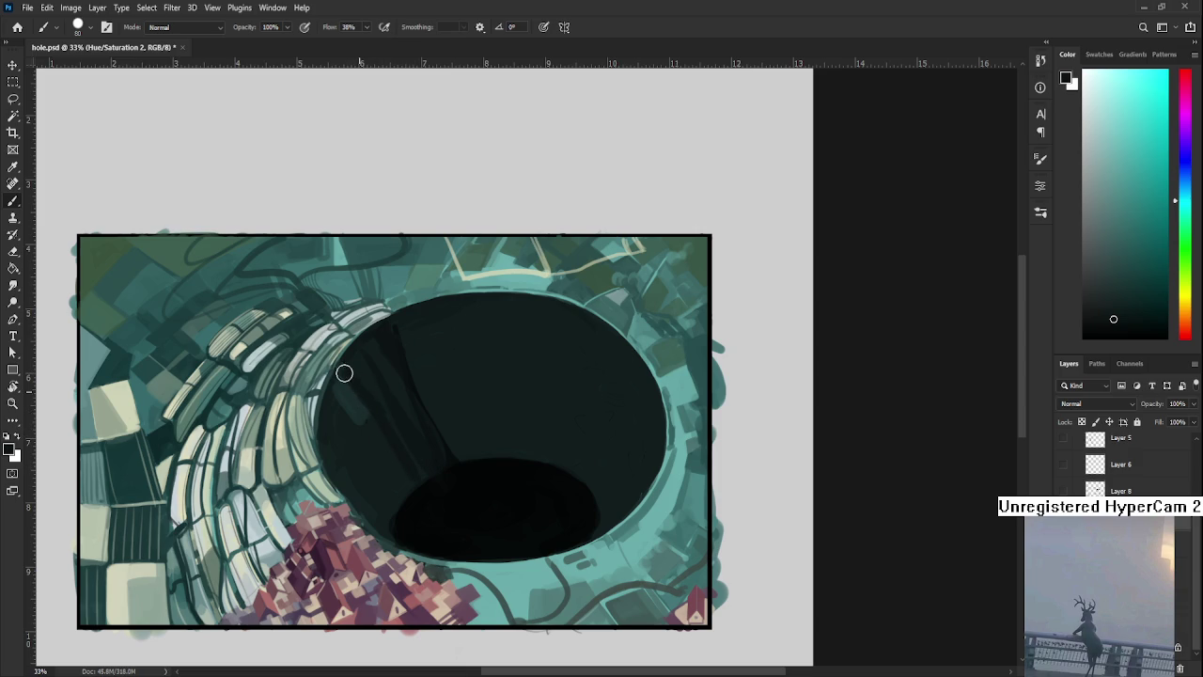
alt+click(367, 376)
alt+click(417, 438)
drag(346, 418, 401, 410)
alt+click(407, 448)
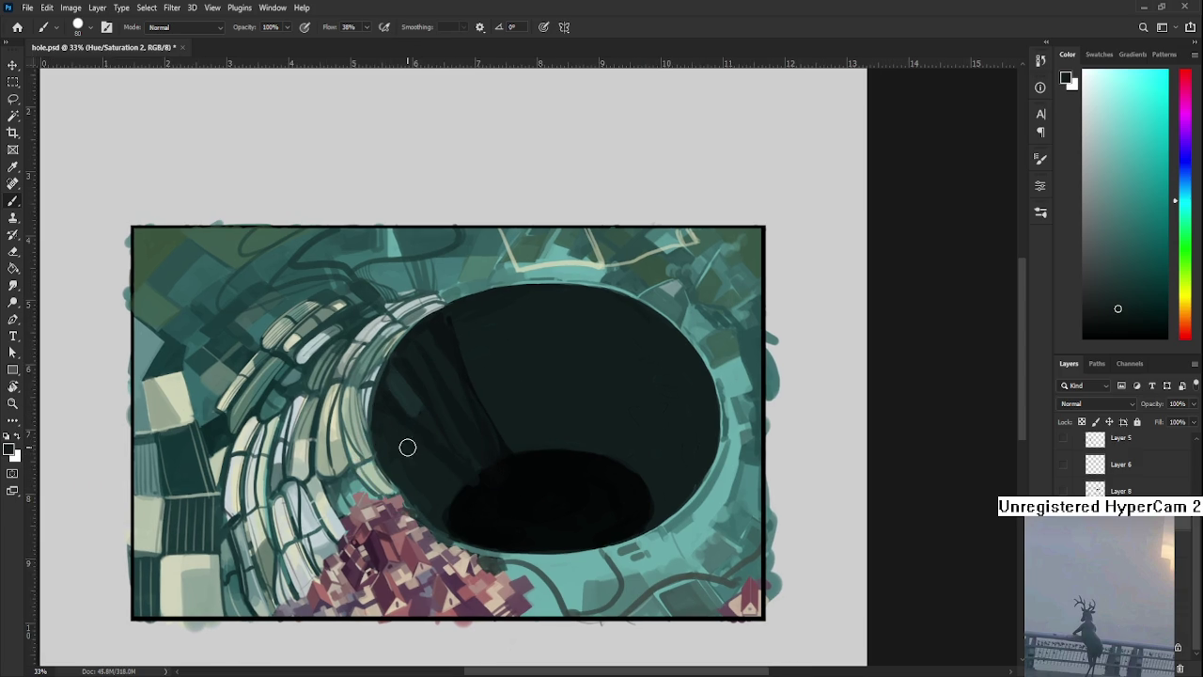
Paint a thin vertical streak up the inner wall using tones sampled from the hole's lower-left edge
alt+click(503, 457)
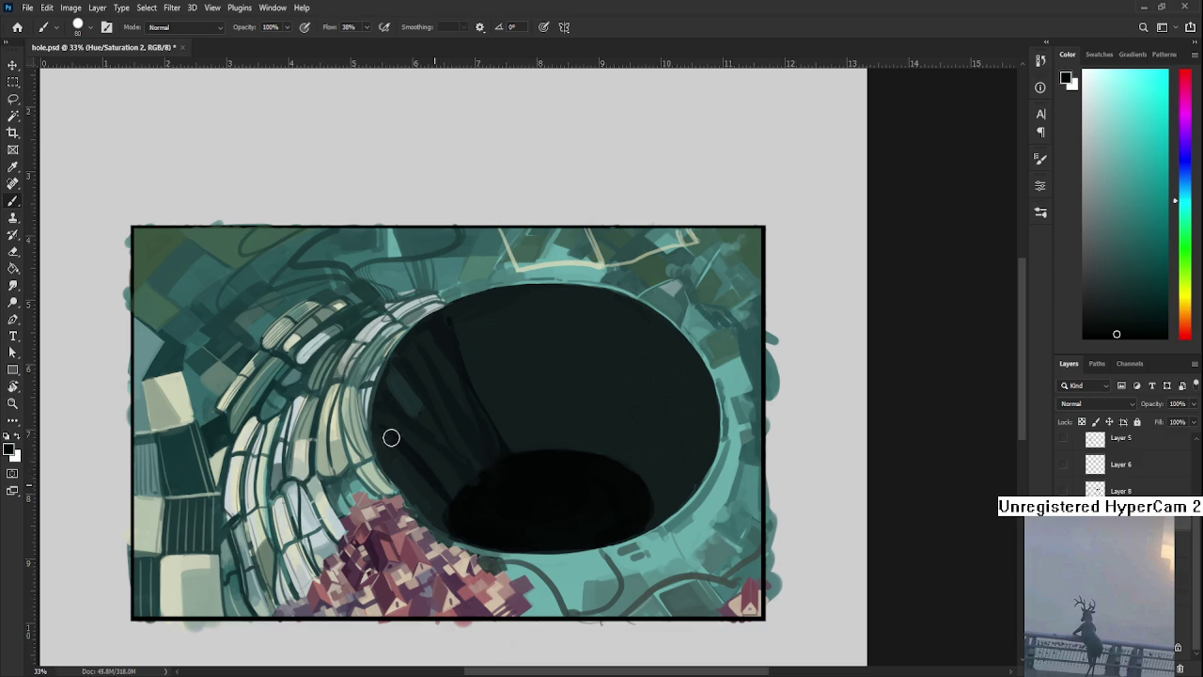
alt+click(436, 477)
alt+click(453, 479)
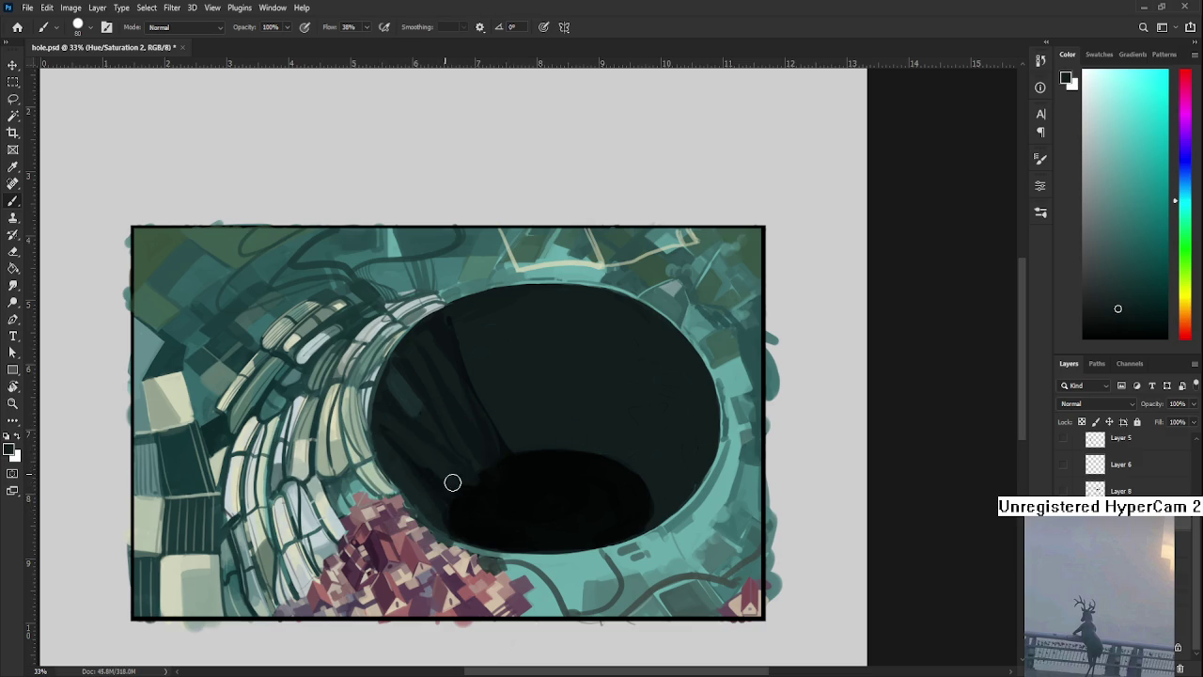
alt+click(444, 500)
alt+click(436, 515)
alt+click(461, 498)
scroll(479, 470, right, 1)
alt+click(480, 459)
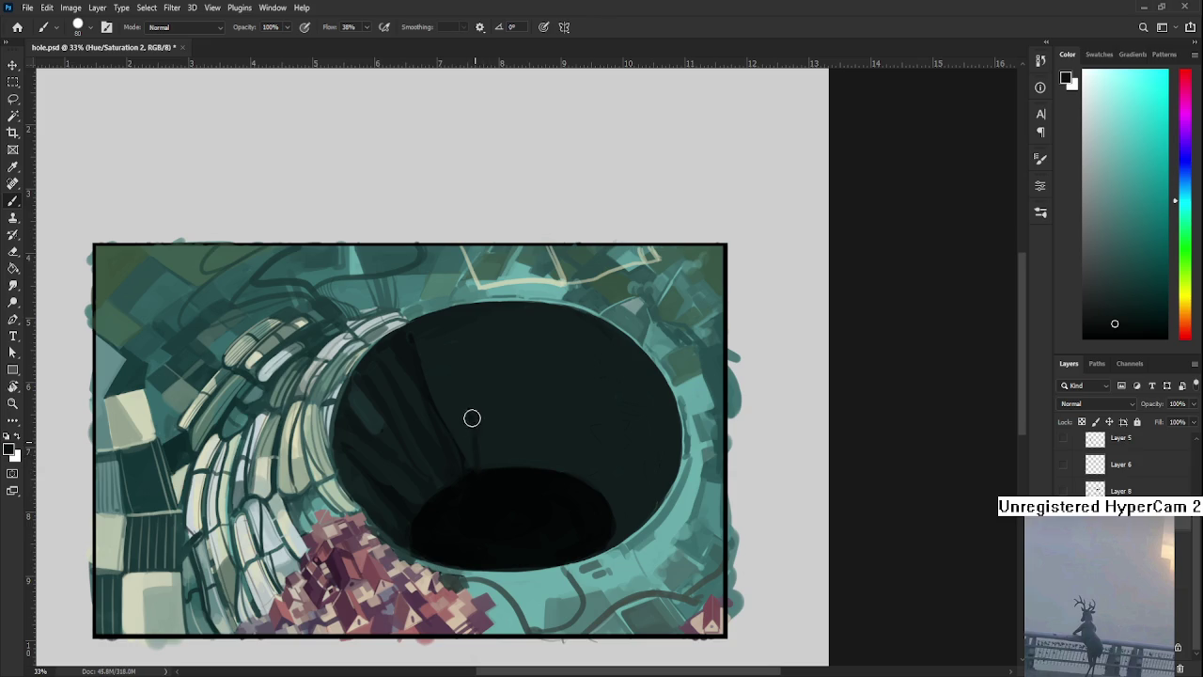
drag(488, 464, 468, 331)
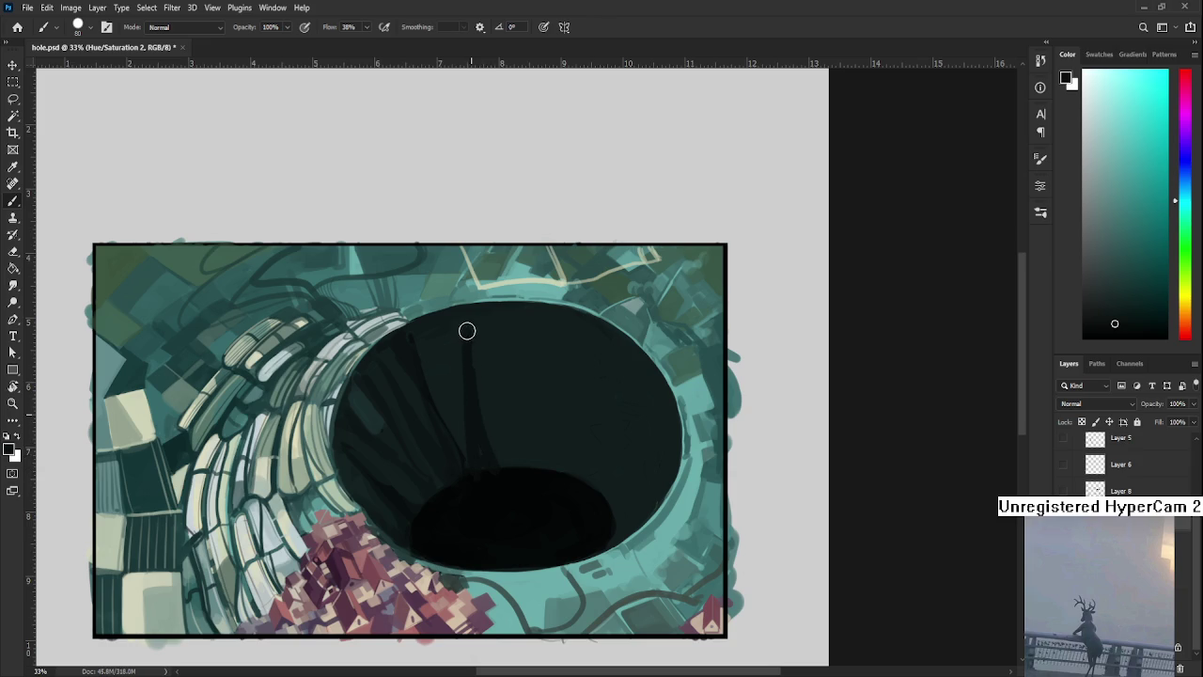
Sample alternating darker and lighter tones near the hole's top for further thin streaks
alt+click(477, 316)
alt+click(474, 413)
alt+click(471, 410)
alt+click(457, 328)
alt+click(467, 414)
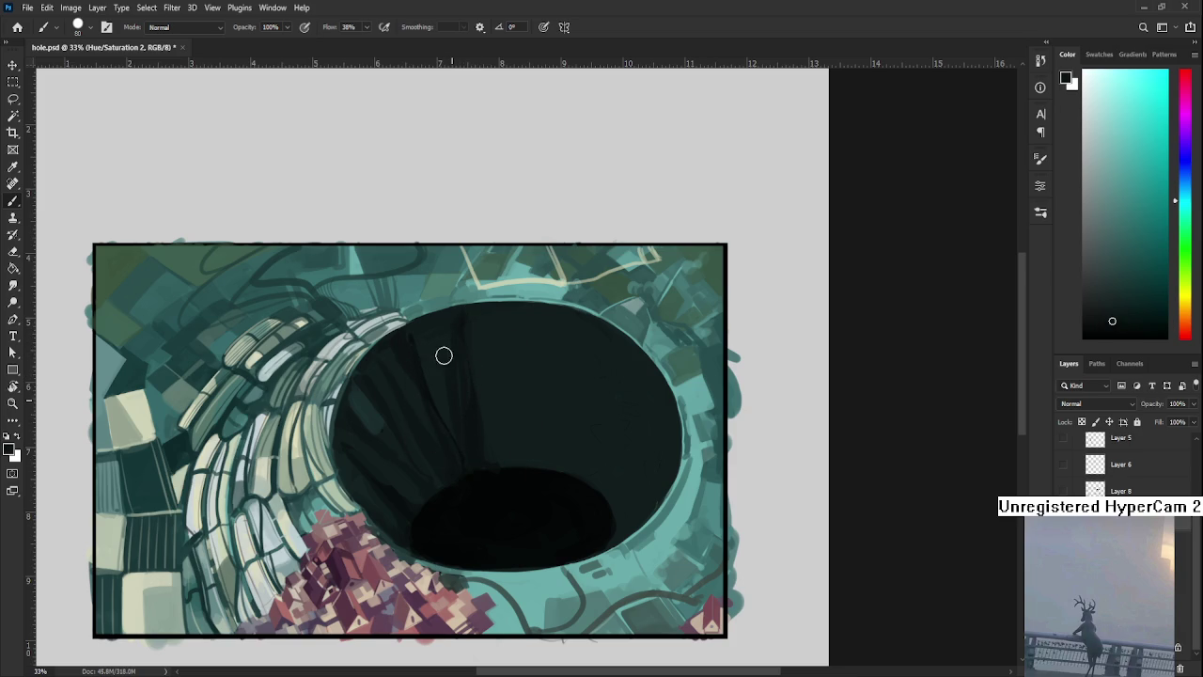
alt+click(490, 419)
alt+click(496, 481)
alt+click(492, 457)
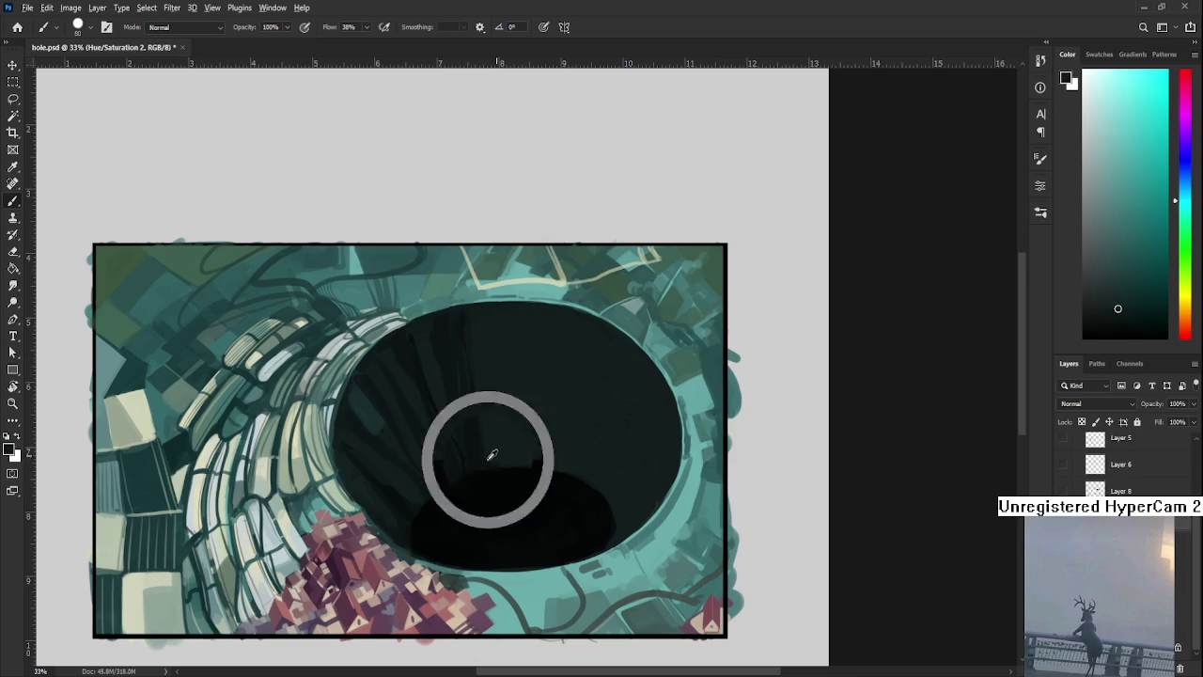
scroll(494, 458, down, 3)
Zoom out, sample dark wall tones, and brush one faint dark streak in the upper wall
scroll(527, 442, down, 1)
scroll(564, 428, up, 3)
alt+click(499, 371)
alt+click(514, 361)
alt+click(550, 410)
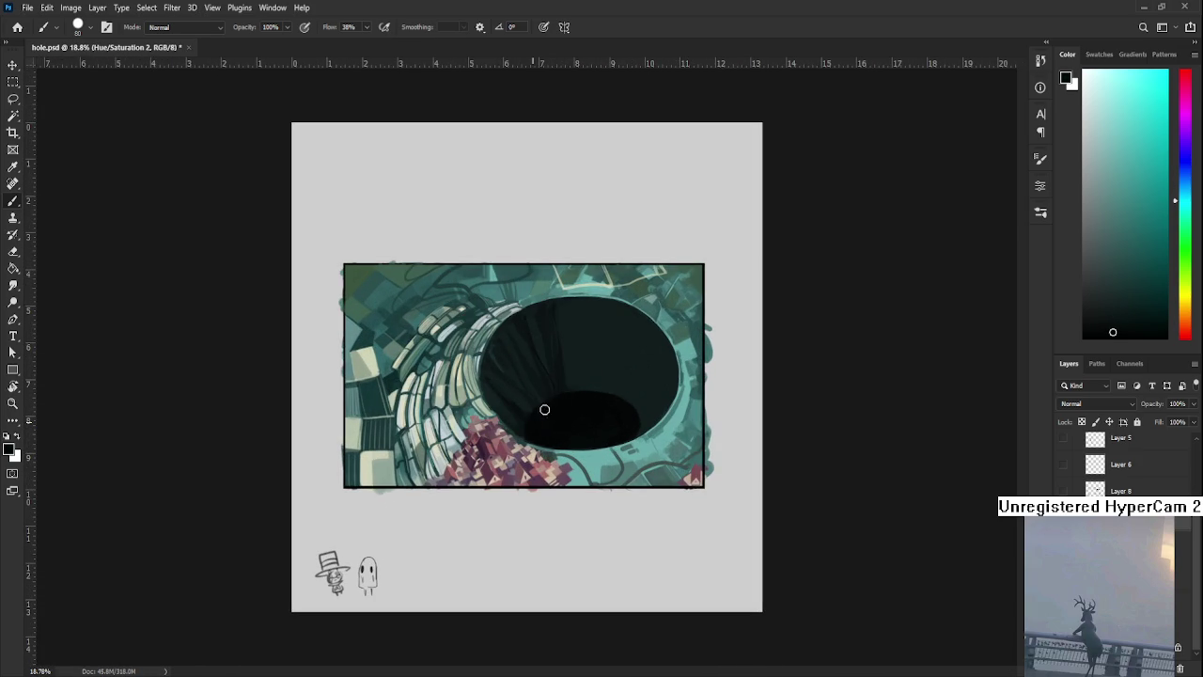
alt+click(571, 371)
drag(563, 326, 577, 381)
alt+click(585, 412)
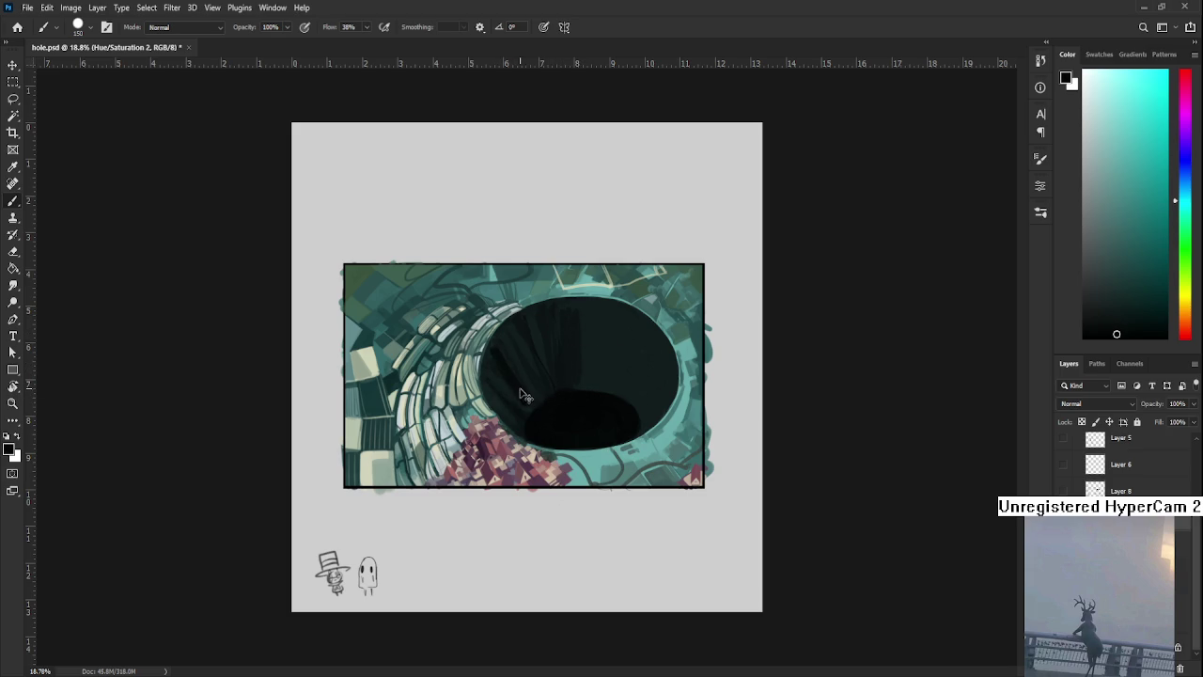
Dab dark and slightly lighter tones taken from the hole onto its upper wall
alt+click(515, 363)
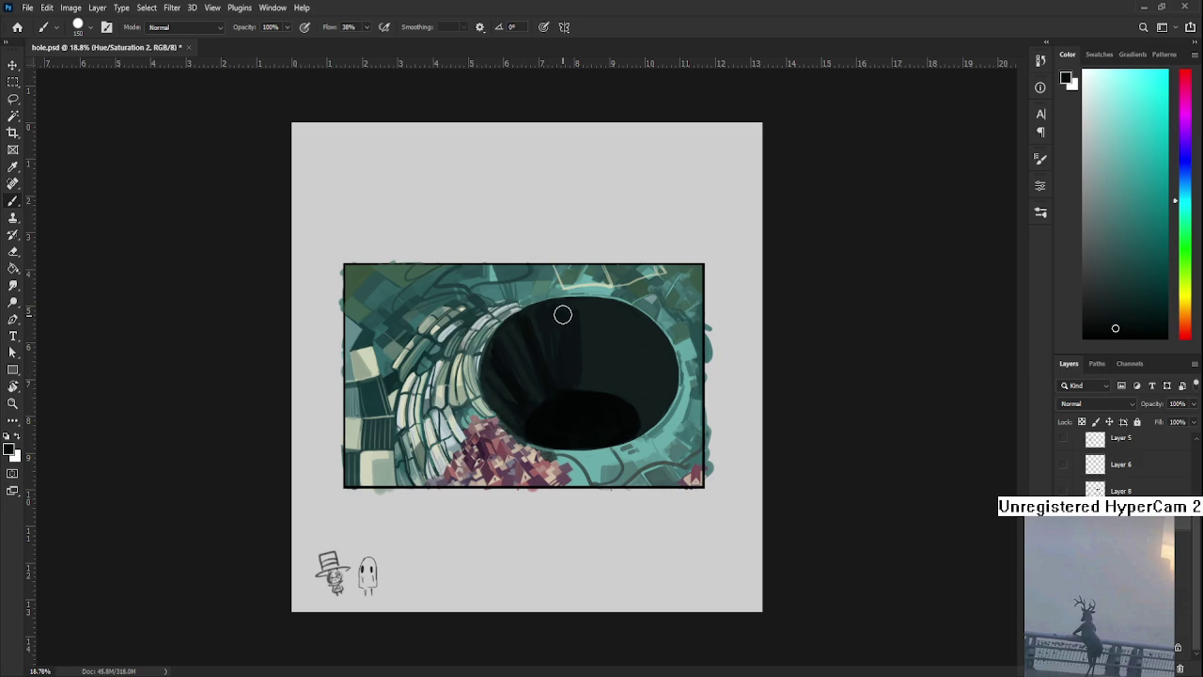
alt+click(571, 371)
alt+click(561, 344)
alt+click(562, 408)
alt+click(549, 376)
alt+click(581, 320)
Extend soft streaks toward the top middle, alternating nearby shades with the darker bottom colour
alt+click(592, 341)
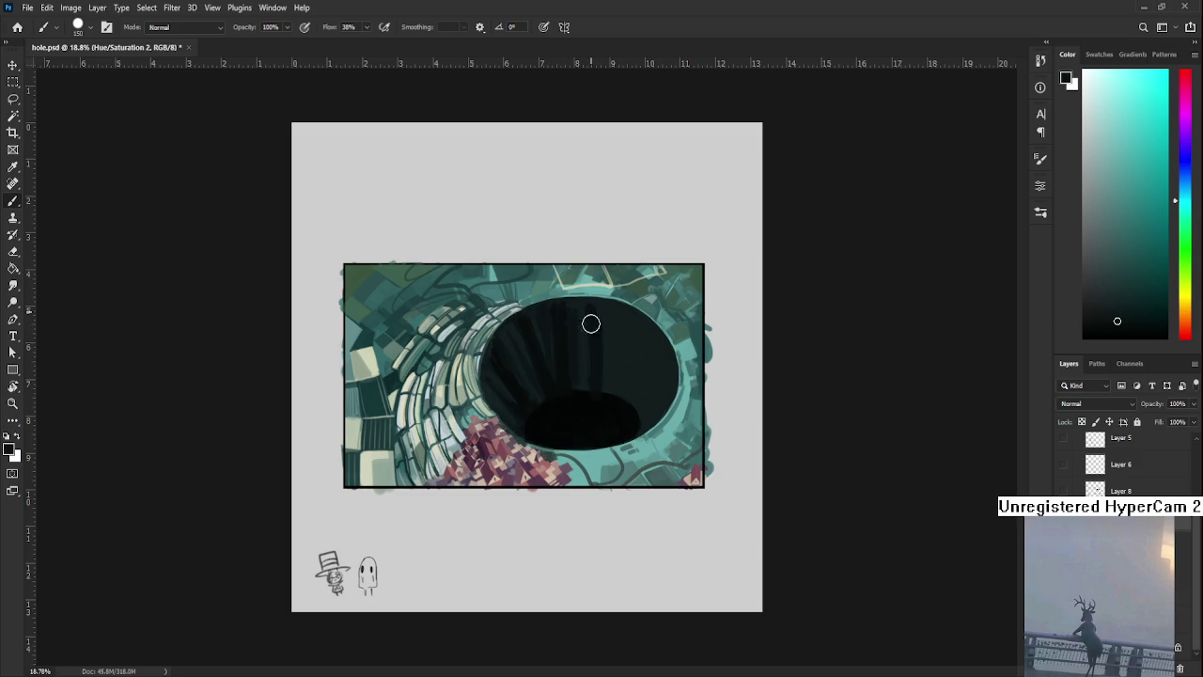
alt+click(582, 321)
alt+click(592, 342)
alt+click(581, 396)
alt+click(578, 387)
alt+click(581, 374)
alt+click(582, 395)
Lay streaks in a range of dark tones across the hole's upper wall
alt+click(548, 412)
alt+click(586, 412)
alt+click(583, 335)
alt+click(586, 400)
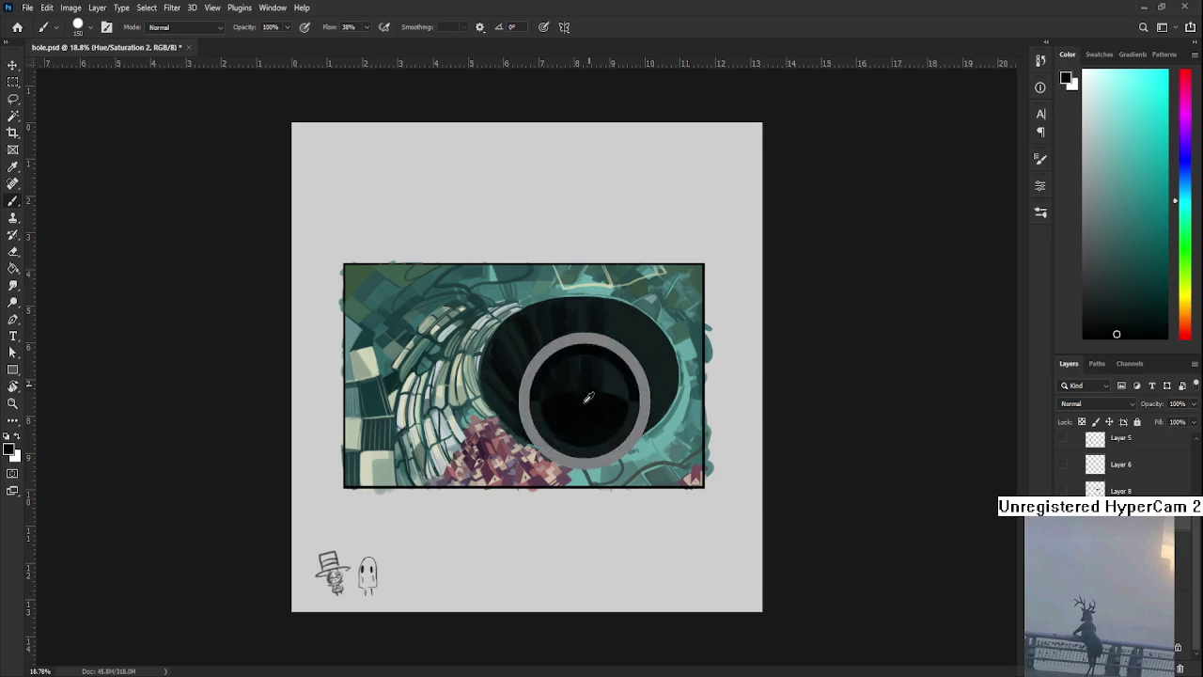
alt+click(580, 376)
alt+click(585, 344)
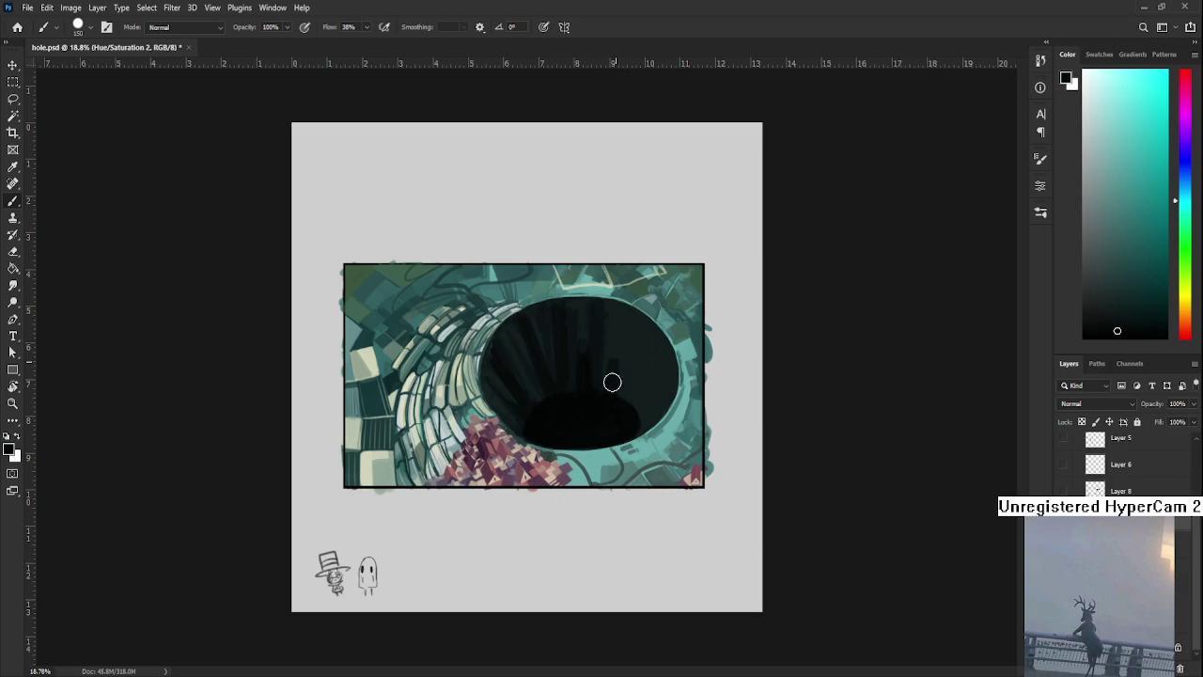
alt+click(596, 346)
alt+click(585, 350)
alt+click(616, 365)
alt+click(608, 399)
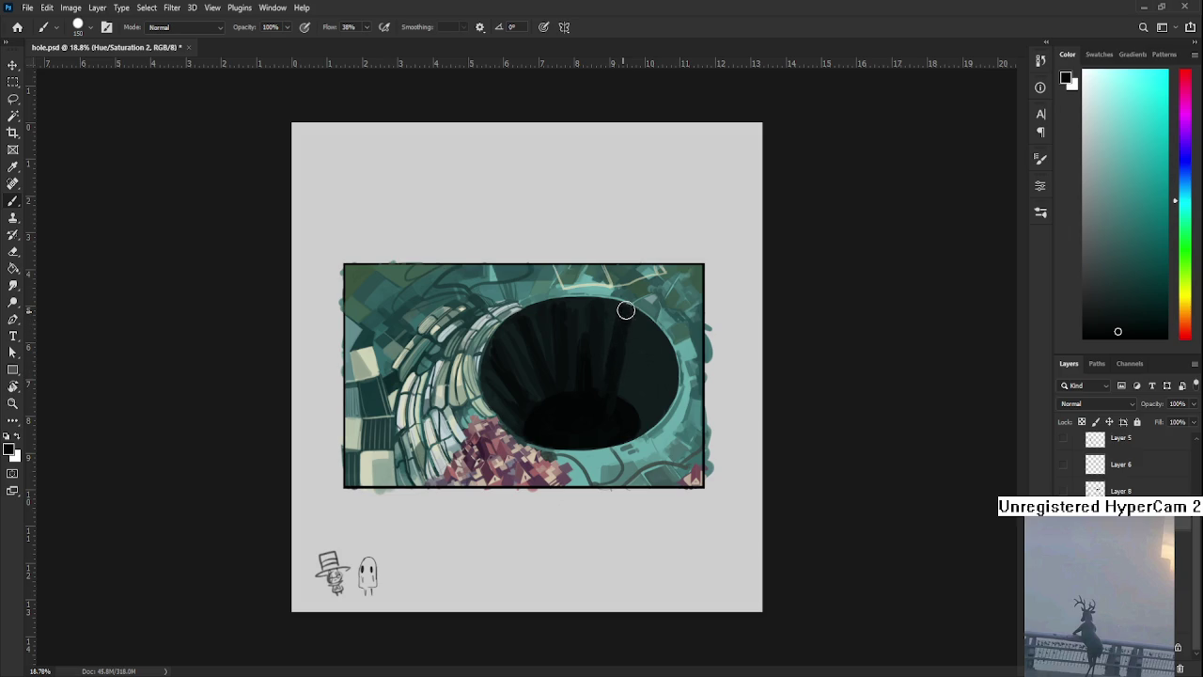
alt+click(611, 383)
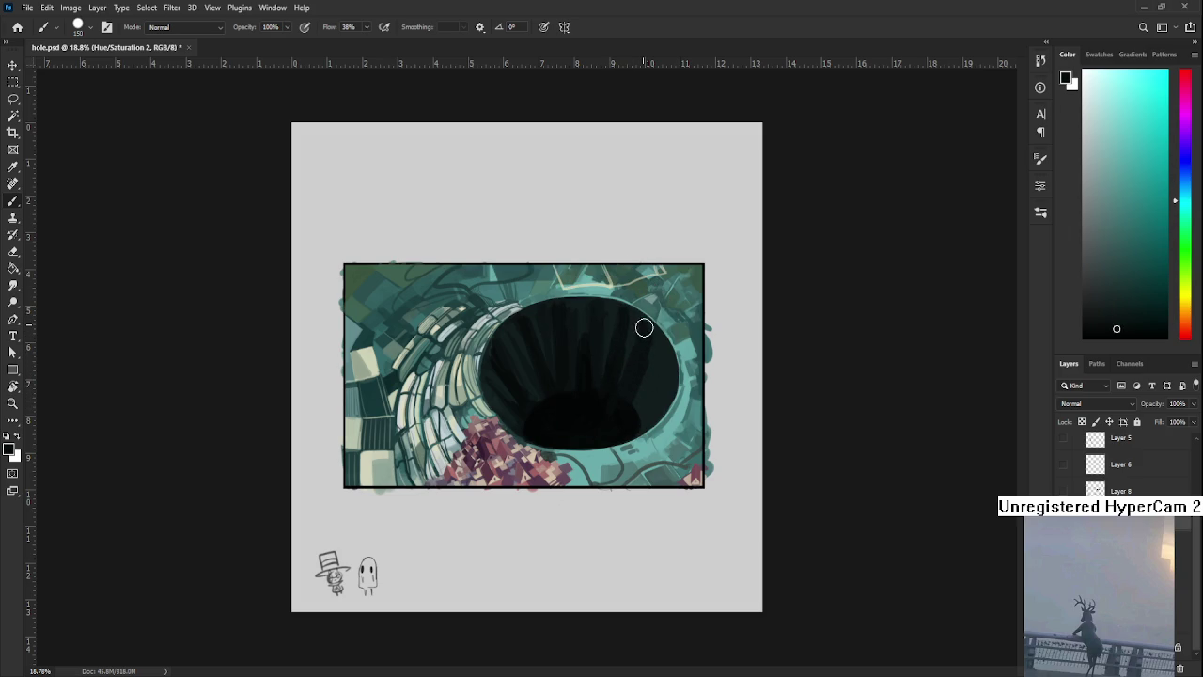
Paint a soft darker streak up the right wall using upper-right tones
alt+click(656, 357)
alt+click(632, 325)
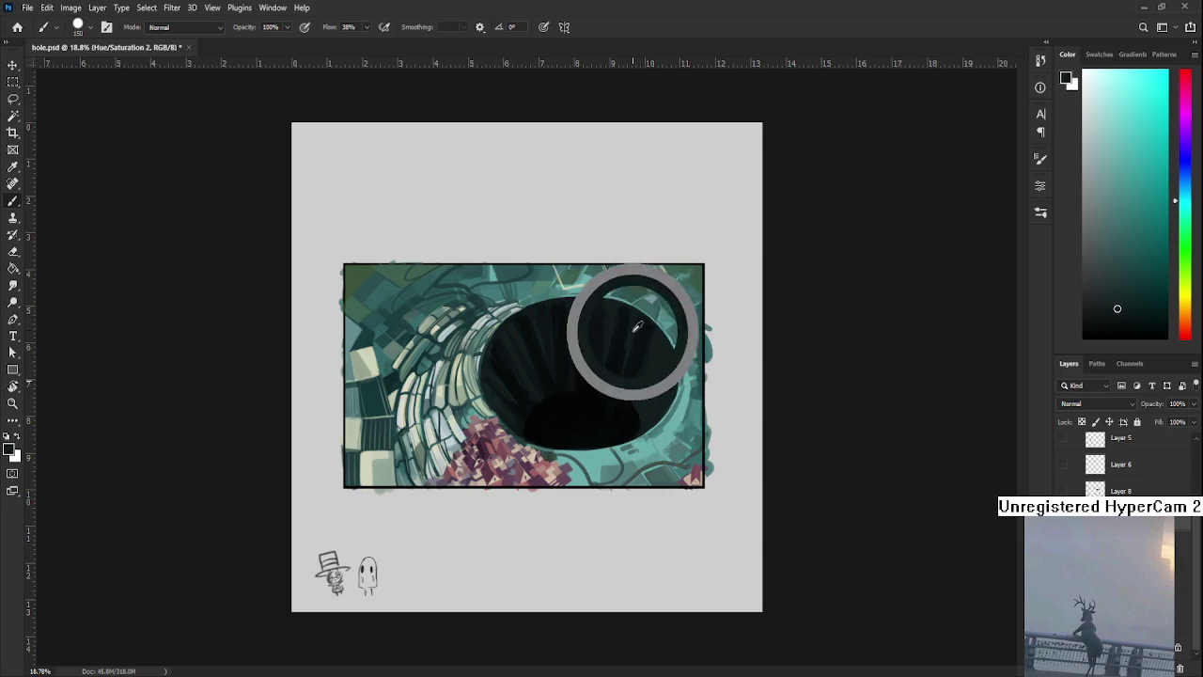
drag(637, 373, 621, 396)
alt+click(643, 367)
alt+click(621, 414)
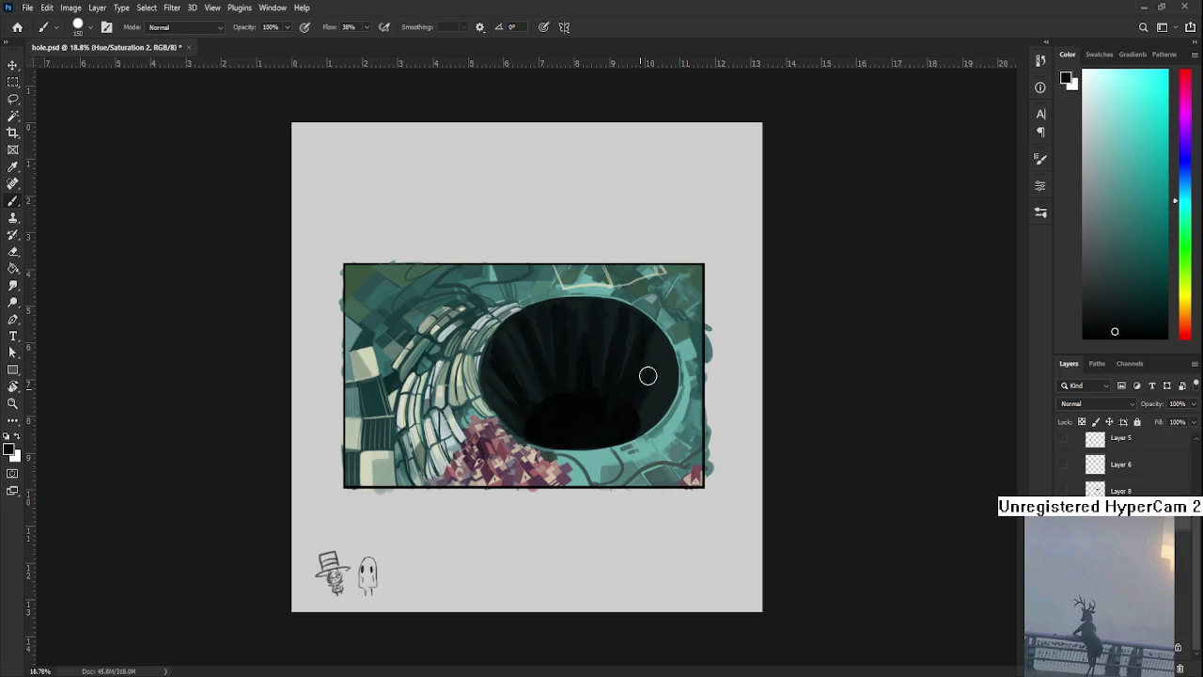
drag(638, 409, 661, 380)
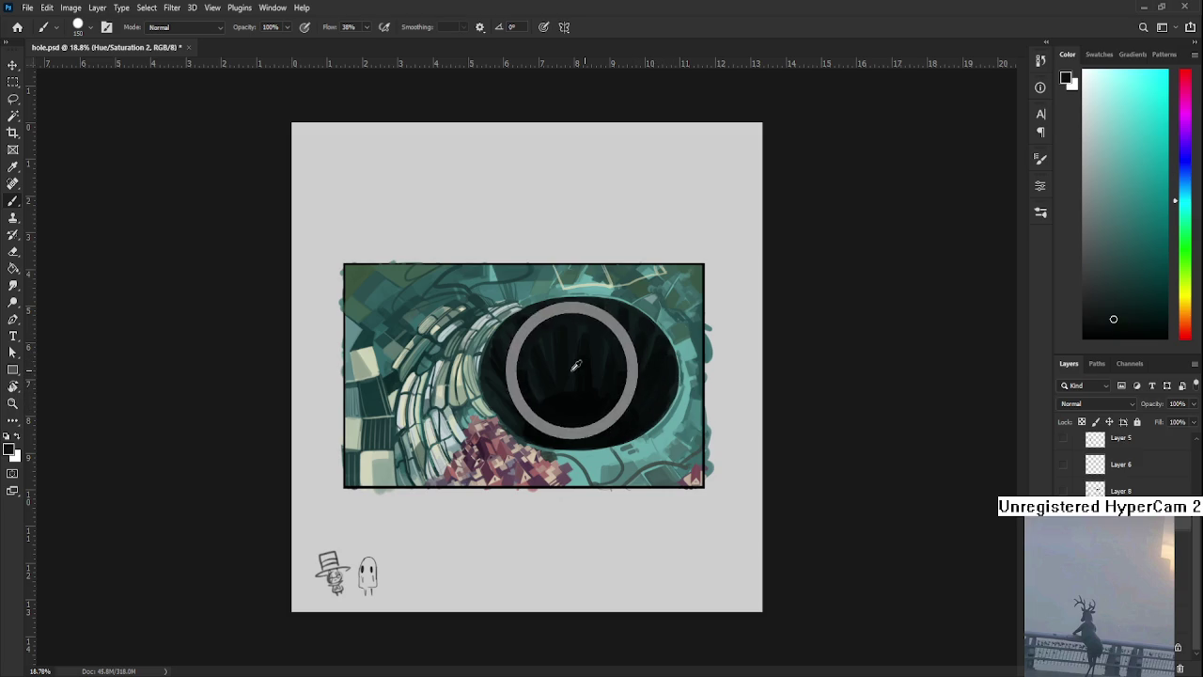
alt+click(639, 335)
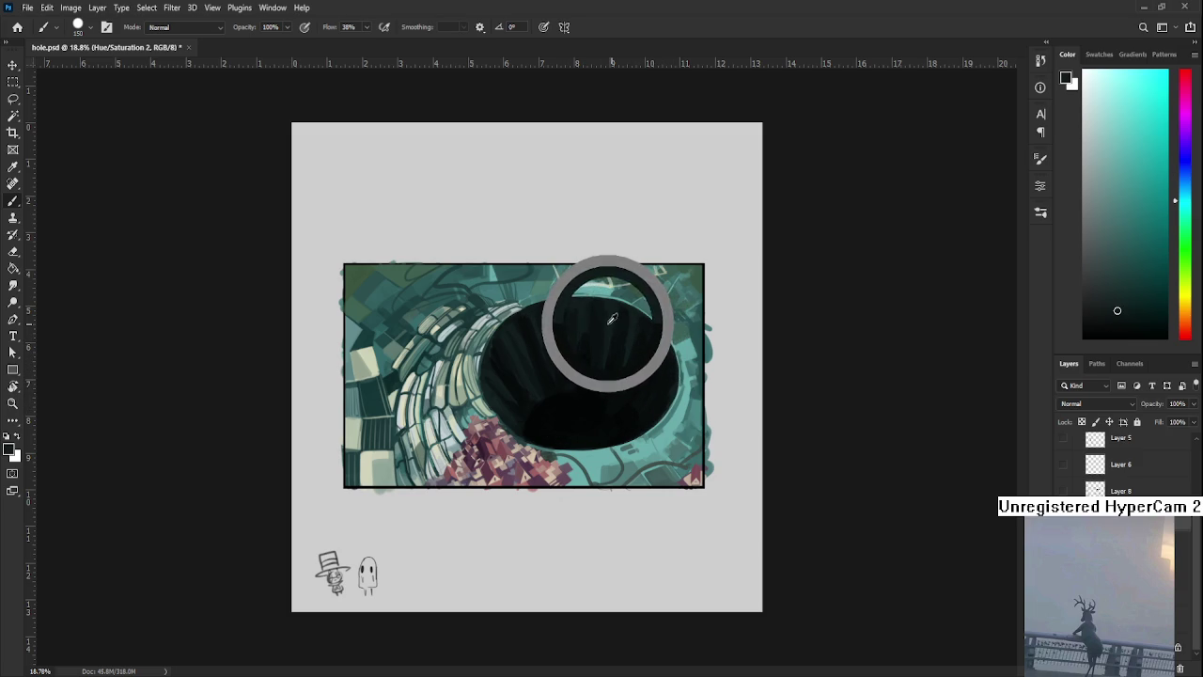
alt+click(638, 365)
Sample alternating lighter and darker teals along the hole's right wall
alt+click(630, 383)
alt+click(628, 357)
alt+click(636, 342)
alt+click(627, 359)
alt+click(629, 380)
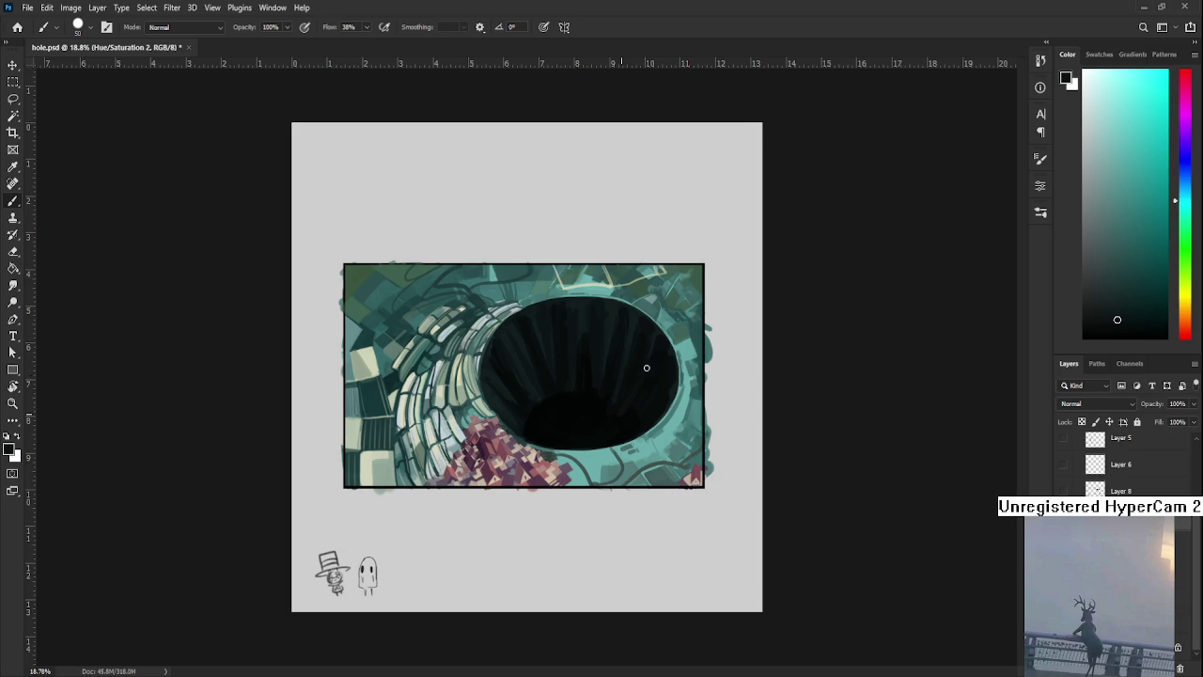
alt+click(640, 348)
alt+click(625, 380)
mouse_move(625, 381)
mouse_down()
mouse_move(615, 404)
mouse_move(612, 322)
mouse_up()
Enlarge the brush to 100 px and lay darker colours on the right side
key(bracketright)
key(bracketright)
key(bracketright)
alt+click(648, 397)
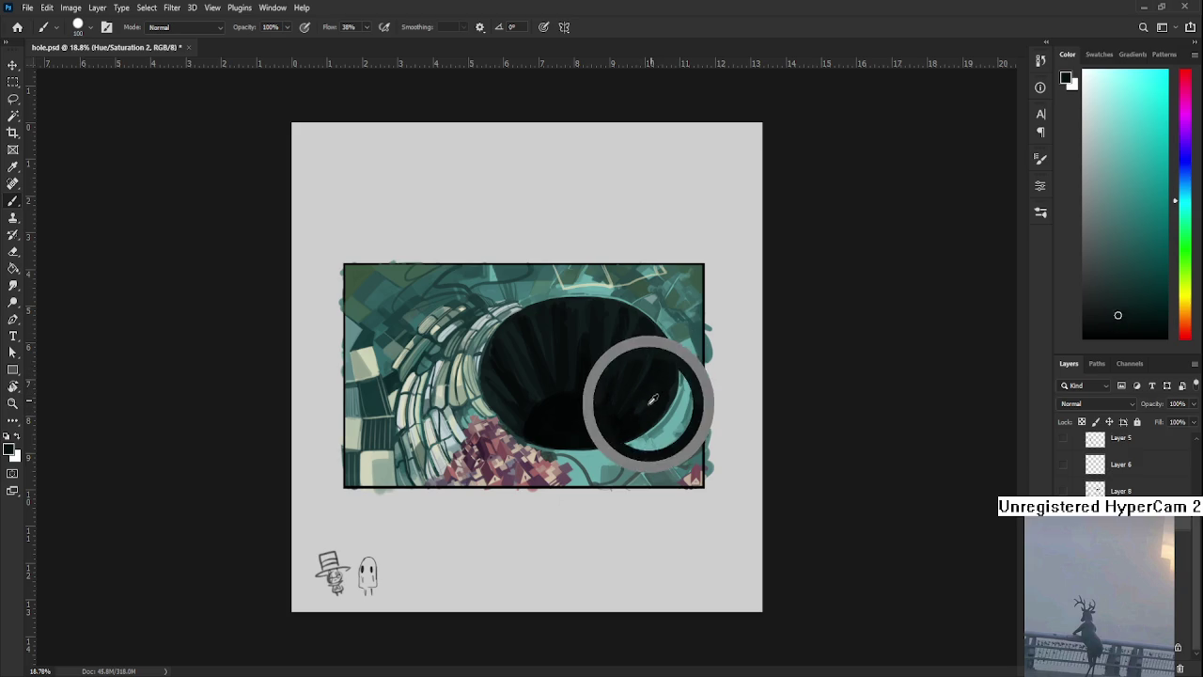
alt+click(658, 395)
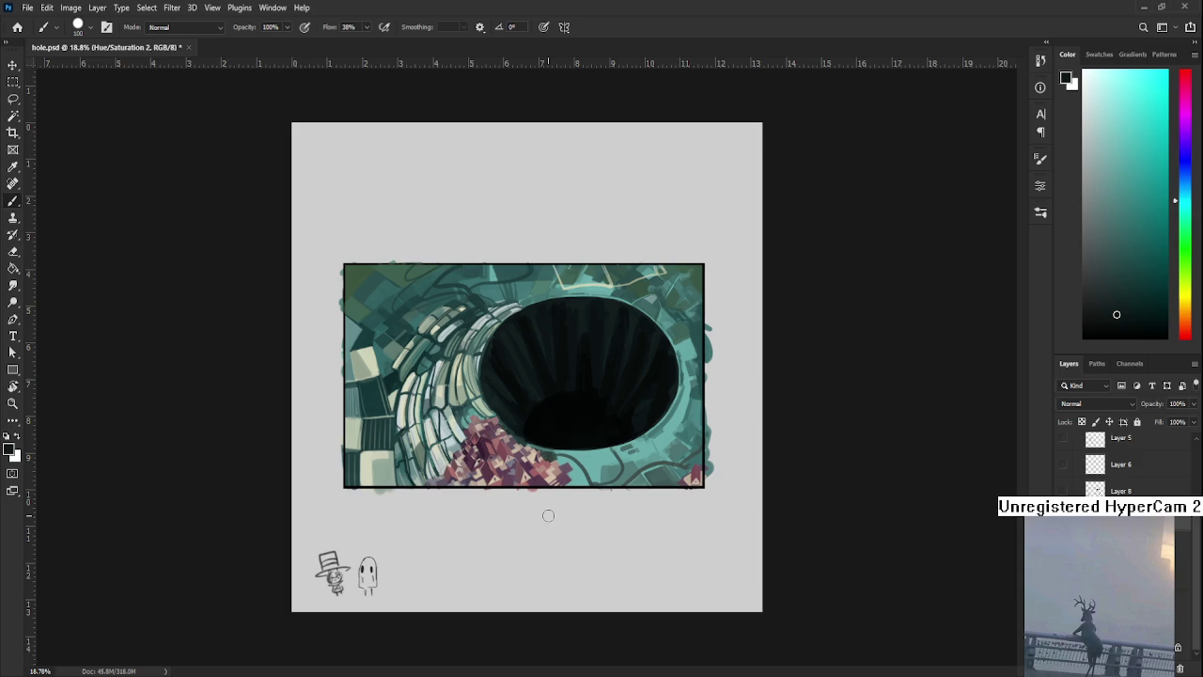
alt+click(595, 401)
alt+click(636, 425)
alt+click(639, 395)
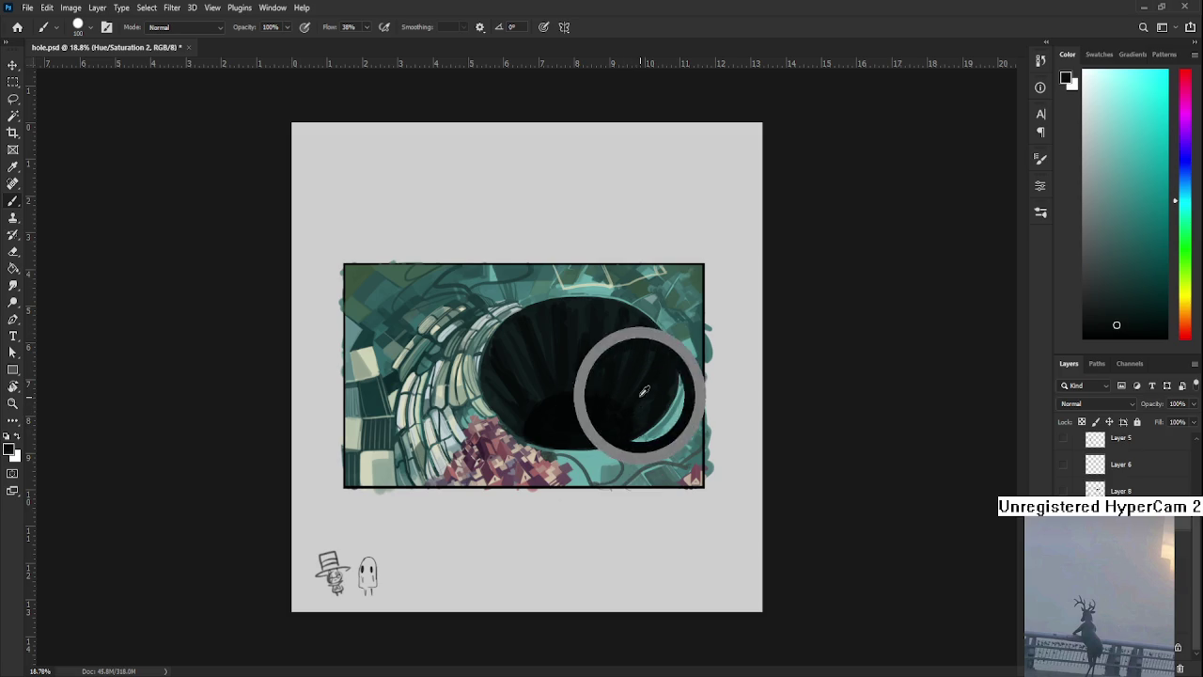
alt+click(647, 406)
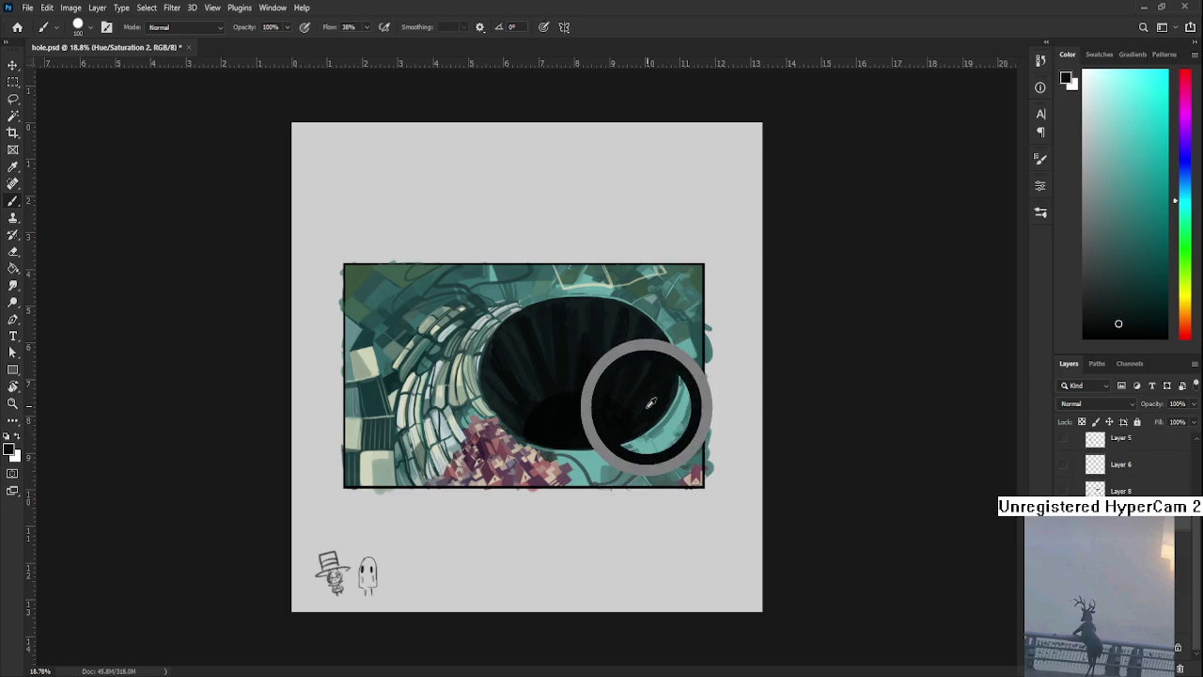
Run streaks from the upper-right edge down toward the darker lower edge
alt+click(655, 343)
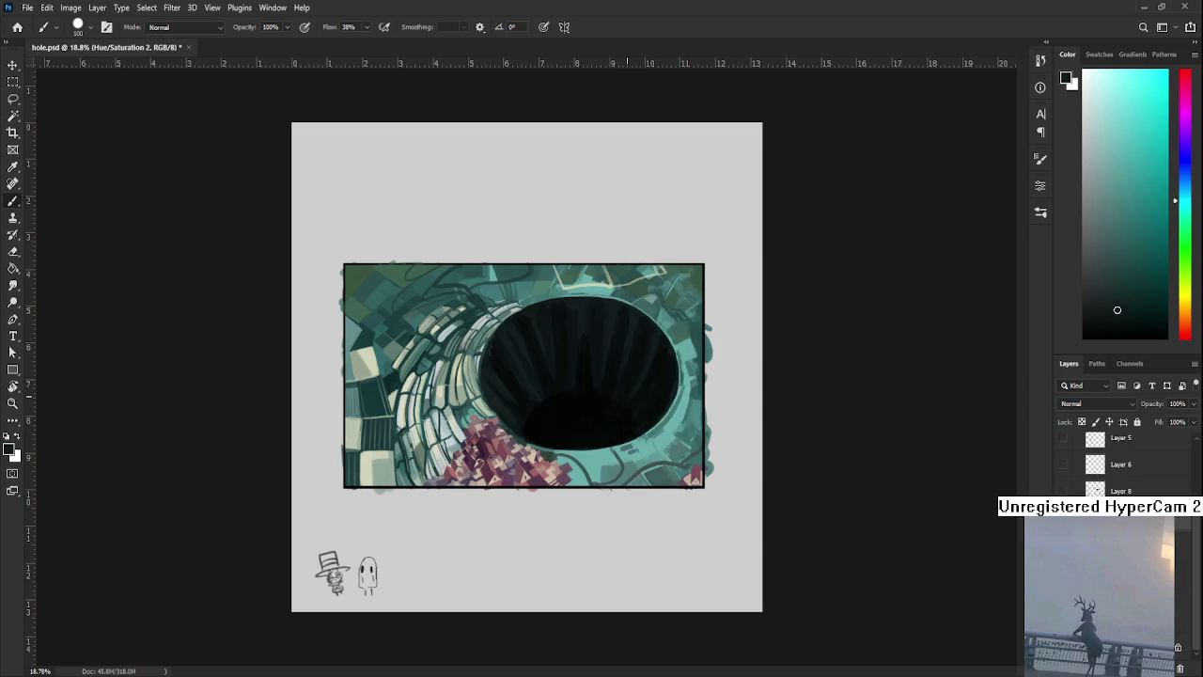
alt+click(653, 348)
alt+click(652, 384)
alt+click(656, 380)
alt+click(652, 363)
alt+click(660, 363)
alt+click(663, 359)
alt+click(669, 351)
alt+click(632, 428)
alt+click(632, 428)
alt+click(508, 399)
Brush a darker hole colour over the lower area to deepen the pocket
alt+click(576, 417)
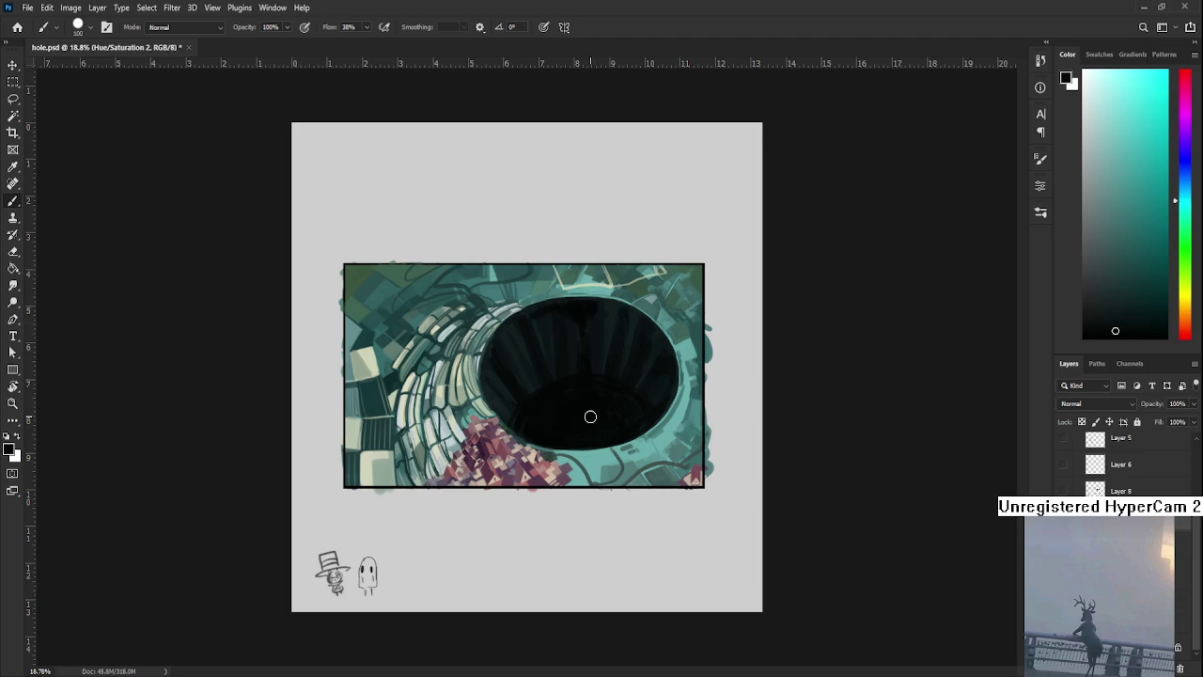
alt+click(561, 360)
Resample nearby shades on the upper-left wall and a dark tone from the right side
alt+click(516, 338)
alt+click(520, 327)
alt+click(516, 333)
alt+click(492, 359)
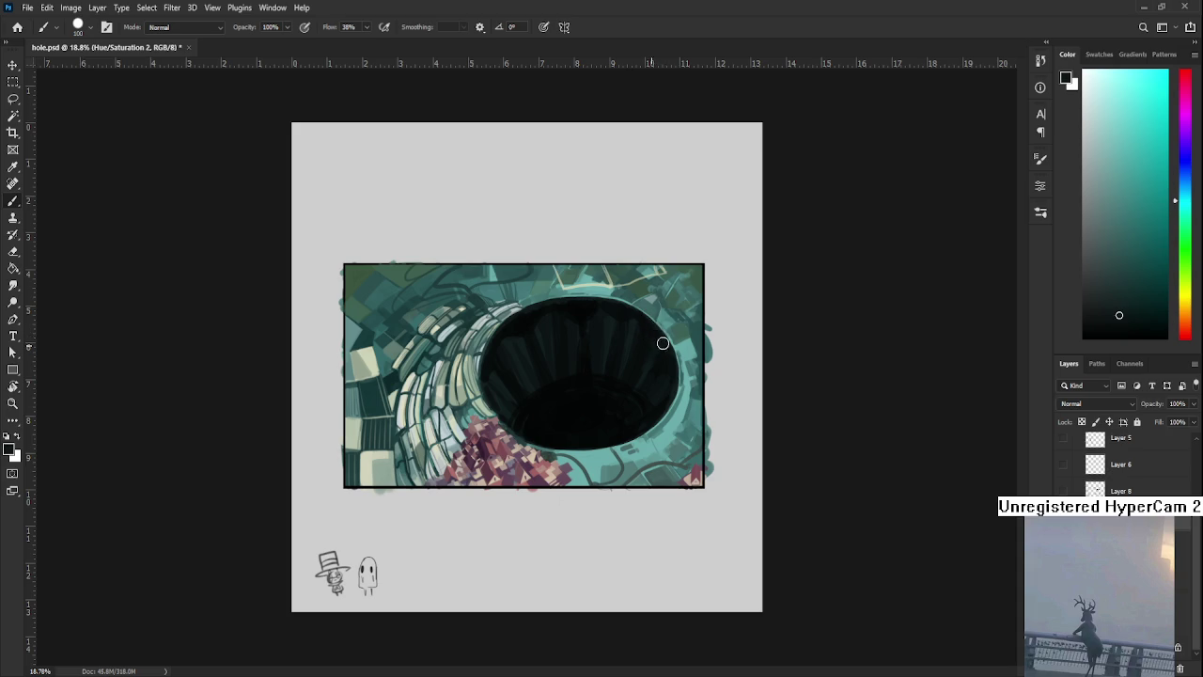
alt+click(646, 326)
Paint lighter streak bands along the middle of the hole's top wall
alt+click(570, 326)
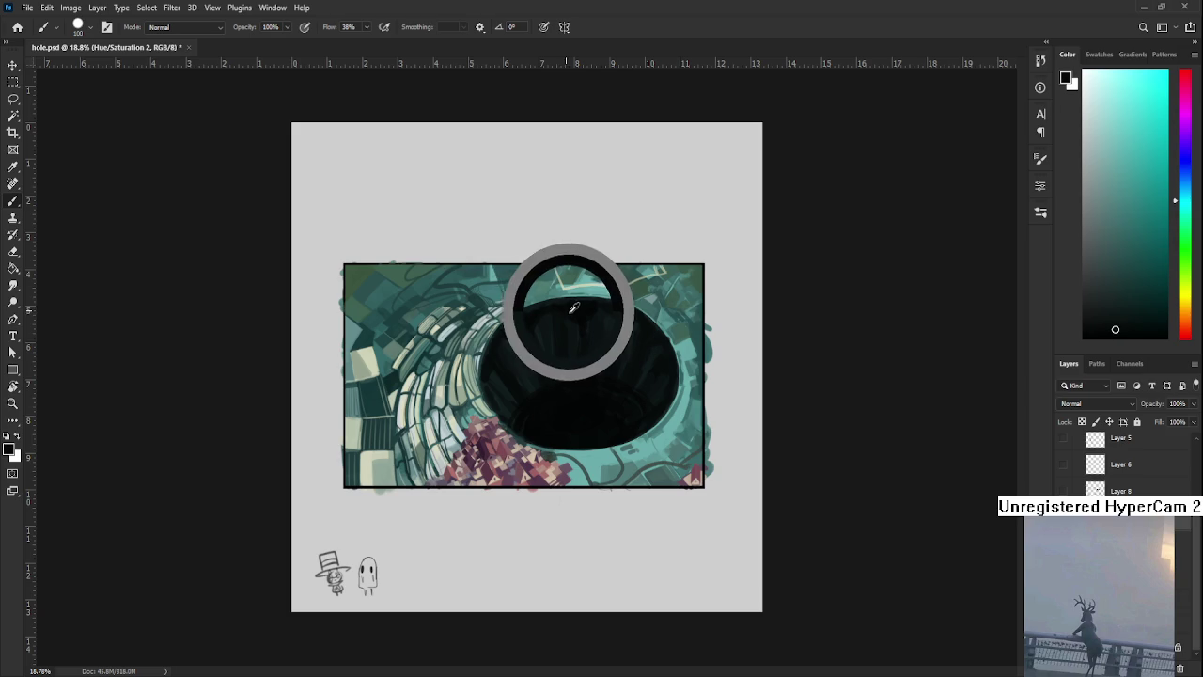
alt+click(550, 315)
alt+click(568, 354)
alt+click(574, 325)
alt+click(579, 312)
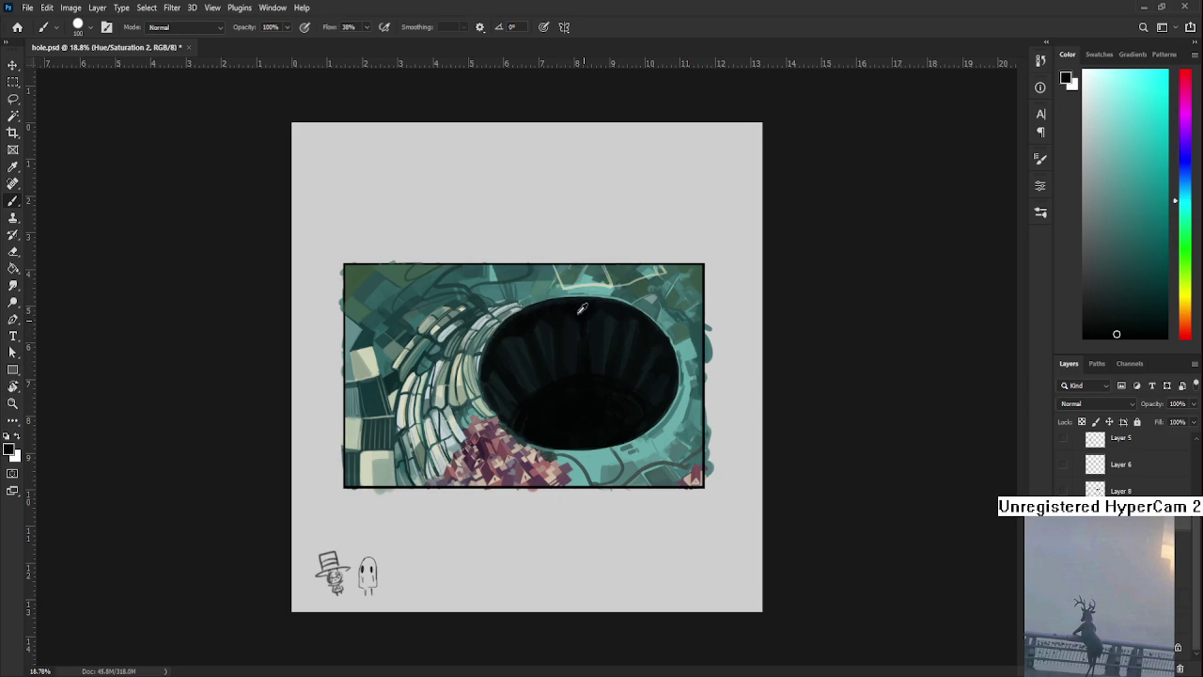
alt+click(568, 326)
alt+click(591, 322)
alt+click(596, 319)
Alternate lighter and darker bands across the top wall toward the upper right
alt+click(596, 304)
alt+click(616, 310)
alt+click(616, 308)
alt+click(610, 320)
alt+click(612, 312)
alt+click(622, 315)
alt+click(625, 372)
alt+click(646, 338)
Finish the upper-right wall with alternating light and dark streak bands
alt+click(639, 337)
alt+click(649, 333)
alt+click(636, 319)
alt+click(633, 329)
alt+click(647, 337)
alt+click(633, 331)
alt+click(640, 360)
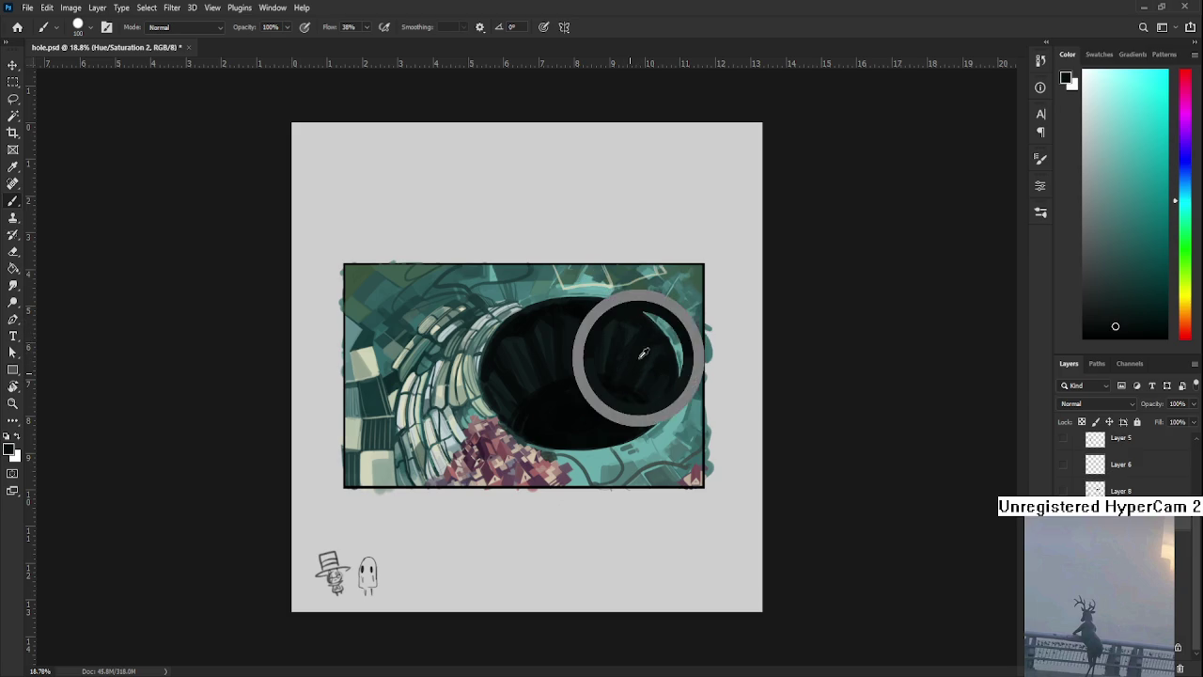
alt+click(639, 319)
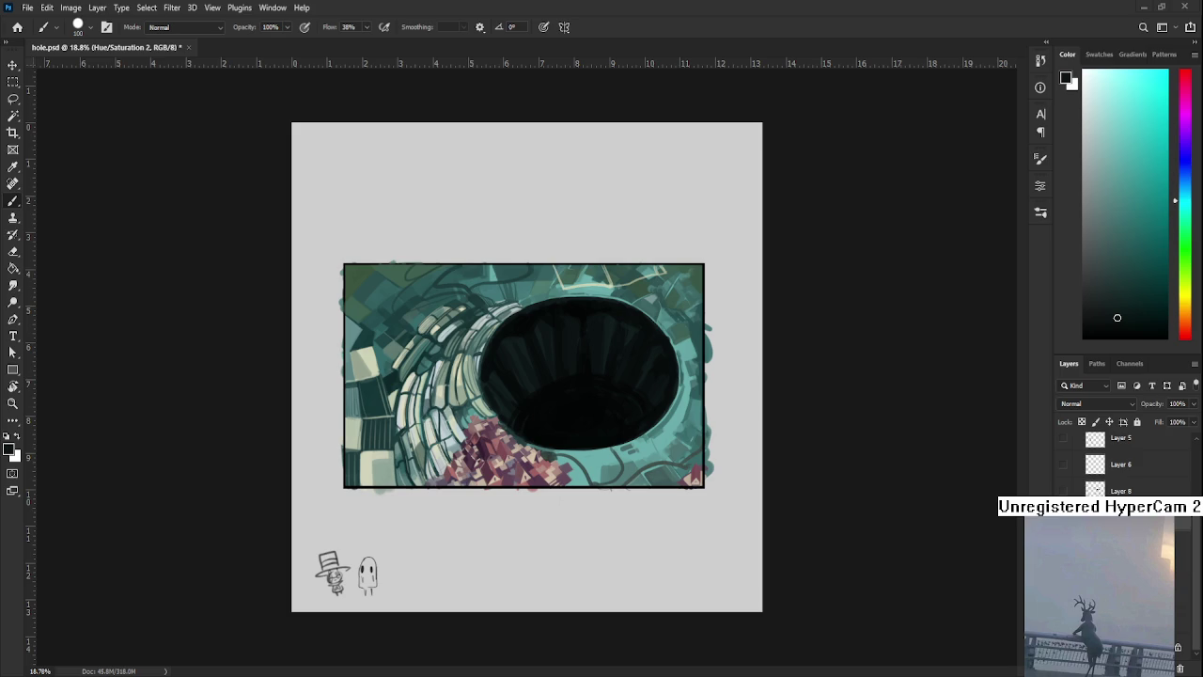
Zoom to 25%, centre the pit, and dab sampled dark and lighter tones along its left wall
scroll(488, 544, up, 1)
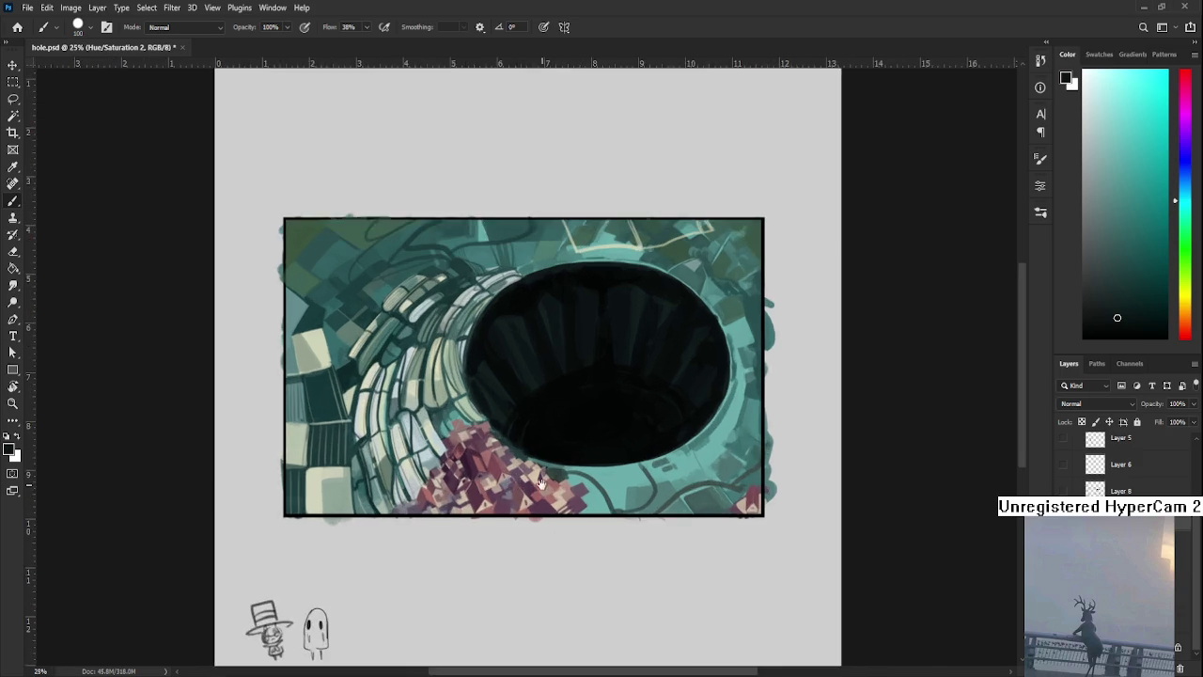
drag(468, 604, 432, 606)
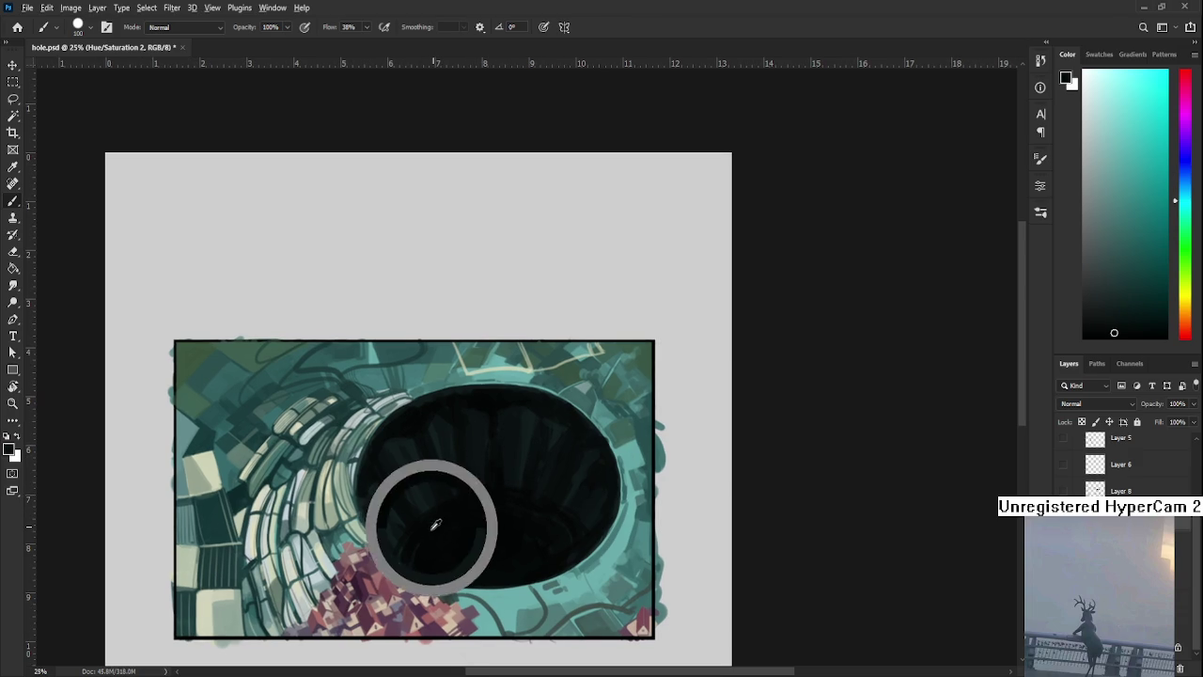
alt+click(377, 506)
alt+click(389, 514)
alt+click(400, 507)
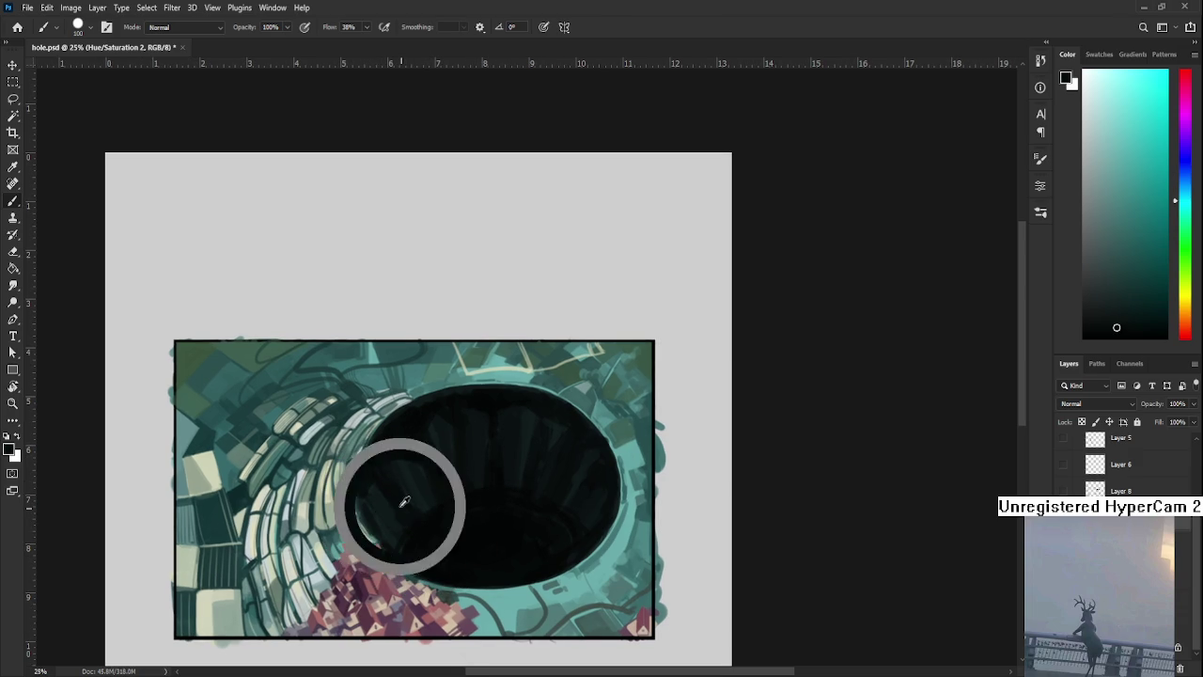
alt+click(400, 512)
alt+click(398, 447)
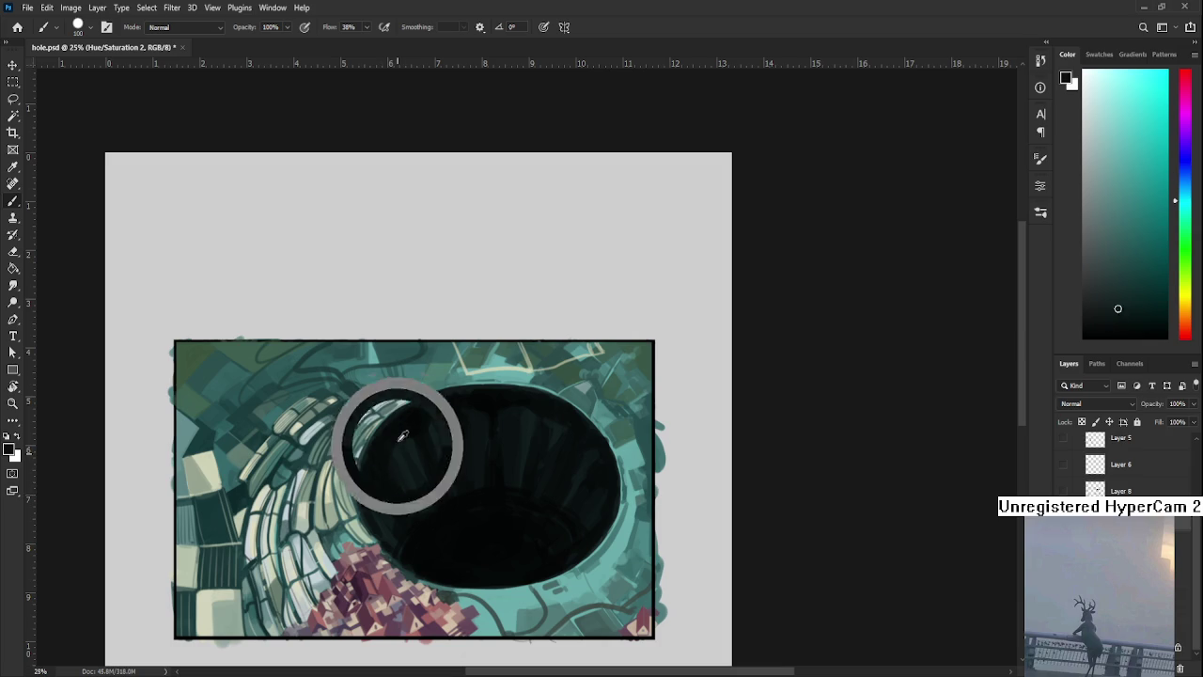
alt+click(405, 453)
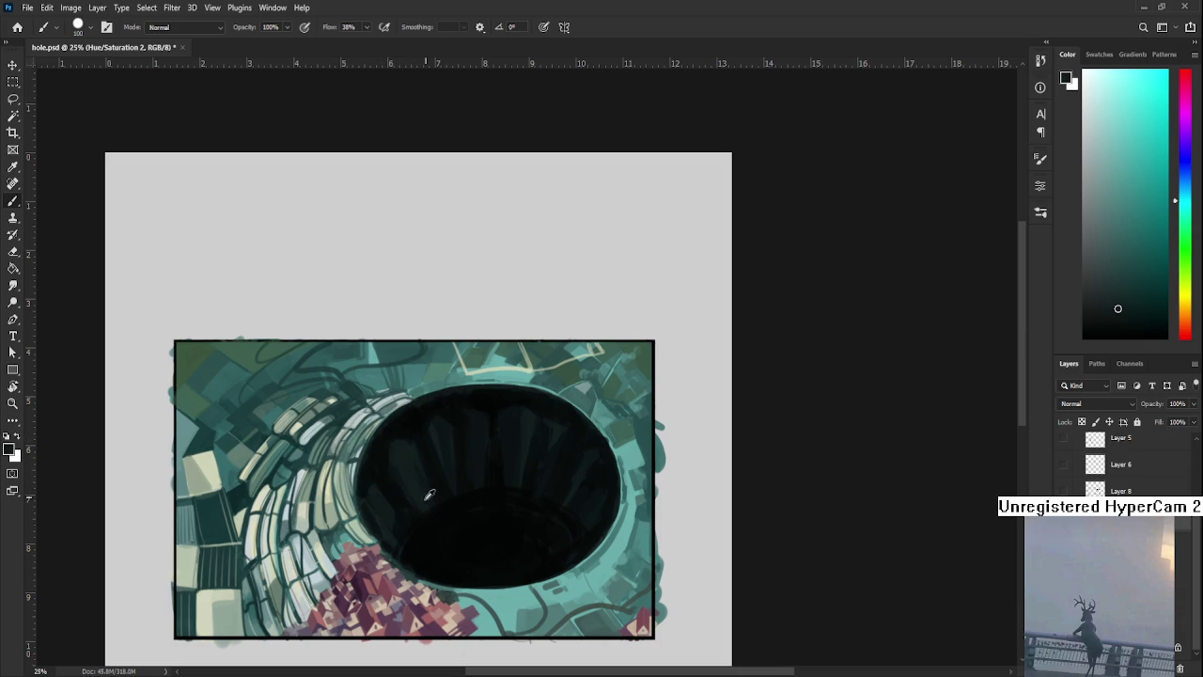
Paint soft dark streaks through the left-centre of the pit using eyedropped pit shades
alt+click(428, 463)
alt+click(429, 470)
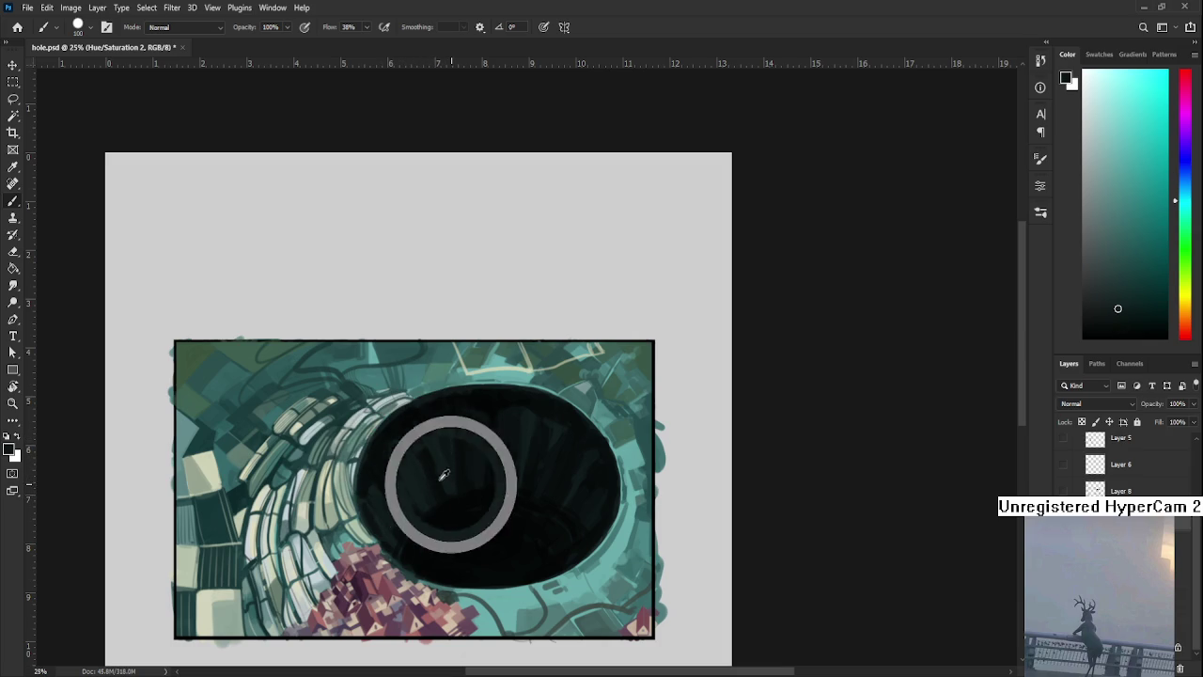
alt+click(434, 465)
alt+click(434, 520)
alt+click(430, 478)
alt+click(414, 484)
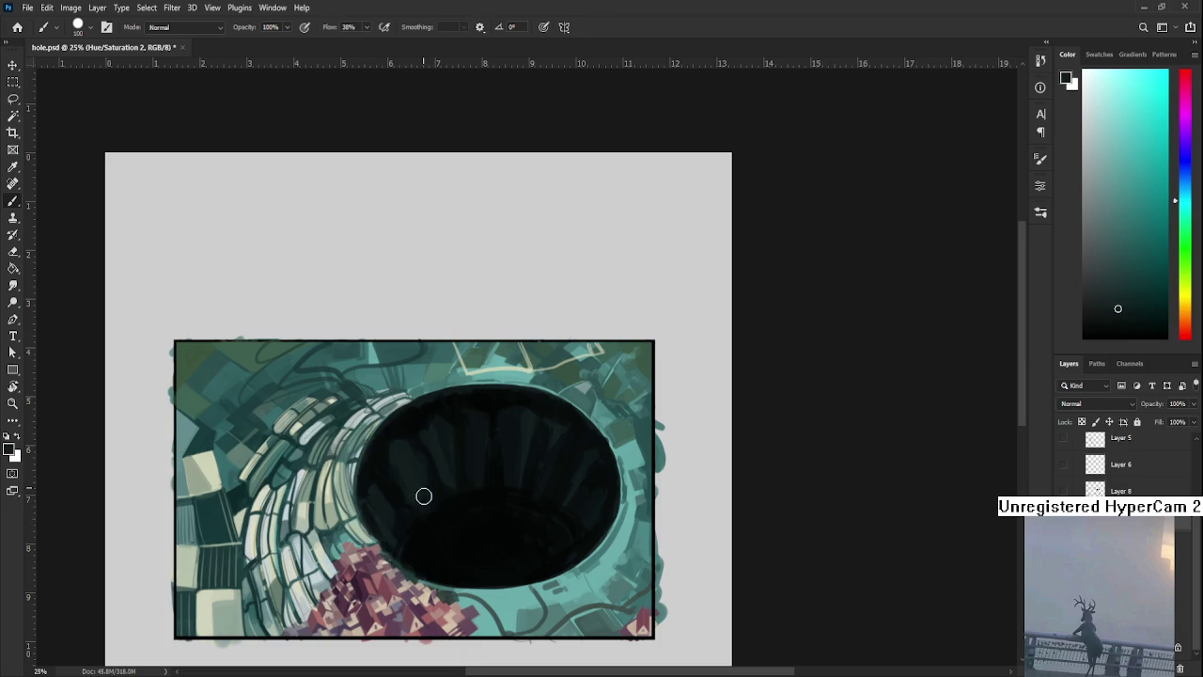
alt+click(398, 518)
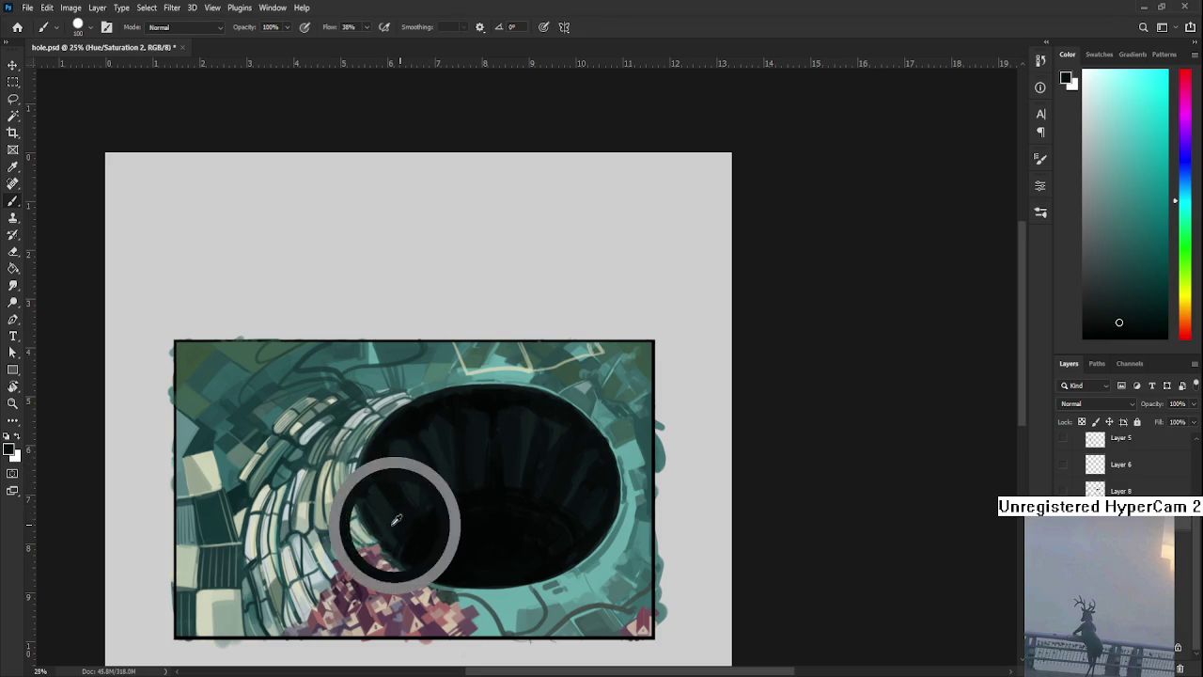
alt+click(401, 520)
alt+click(398, 539)
alt+click(413, 519)
alt+click(439, 496)
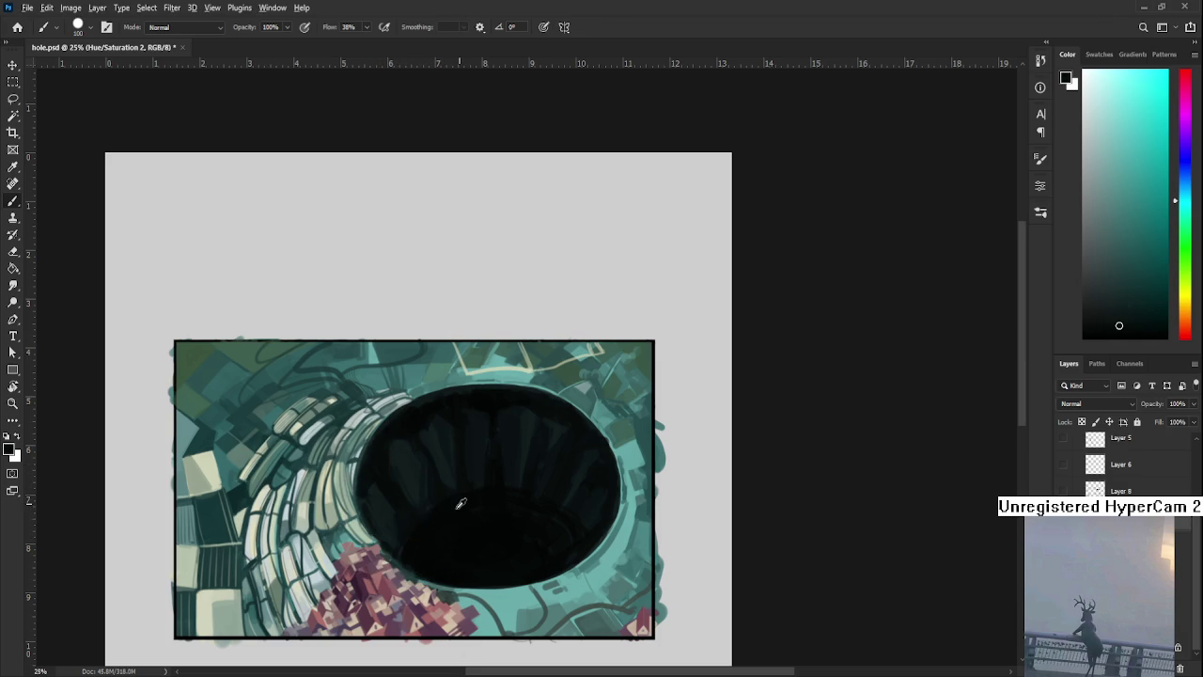
alt+click(473, 498)
Add alternating lighter rib streaks and dark strokes across the upper part of the pit
alt+click(467, 423)
alt+click(488, 466)
alt+click(476, 483)
alt+click(450, 440)
alt+click(438, 422)
alt+click(432, 429)
alt+click(439, 428)
alt+click(468, 403)
alt+click(476, 429)
Dab mid-dark tones through the pit's centre and blend dark colour over the streaks
alt+click(493, 472)
alt+click(507, 487)
alt+click(518, 489)
alt+click(513, 463)
alt+click(511, 461)
alt+click(520, 498)
alt+click(534, 488)
alt+click(514, 480)
alt+click(536, 424)
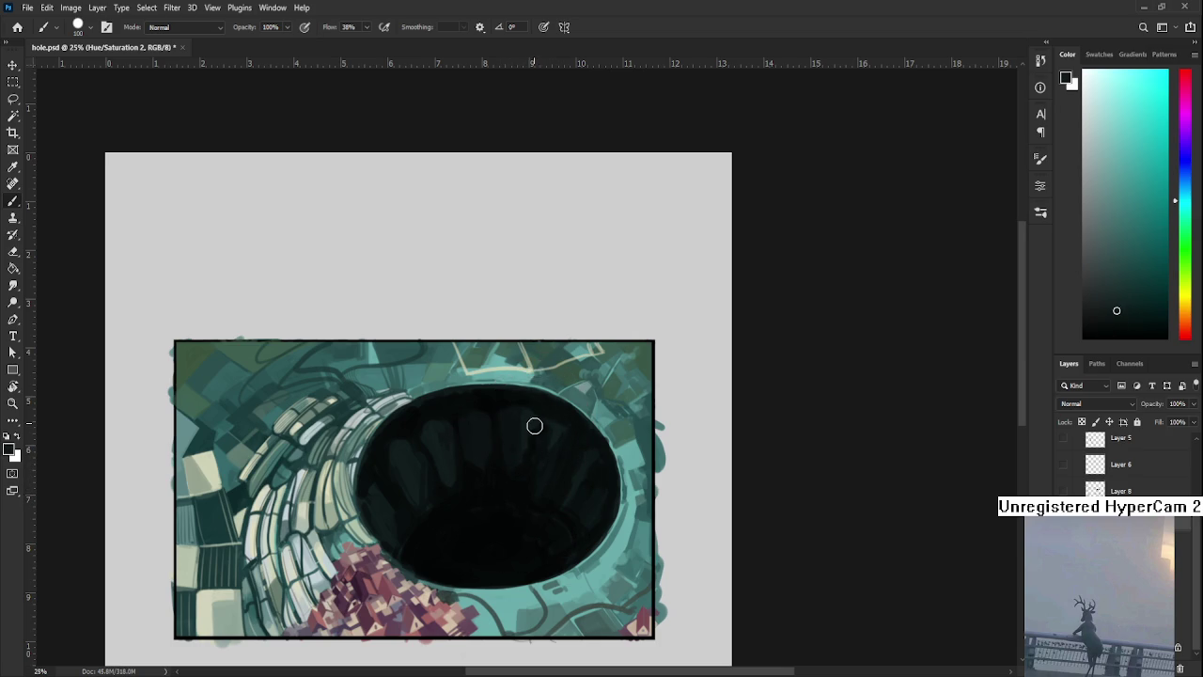
alt+click(562, 431)
alt+click(513, 492)
Paint lighter streaks near the upper rim and ribs along the pit's right side
alt+click(562, 428)
alt+click(542, 438)
alt+click(554, 440)
alt+click(561, 475)
alt+click(532, 465)
alt+click(523, 447)
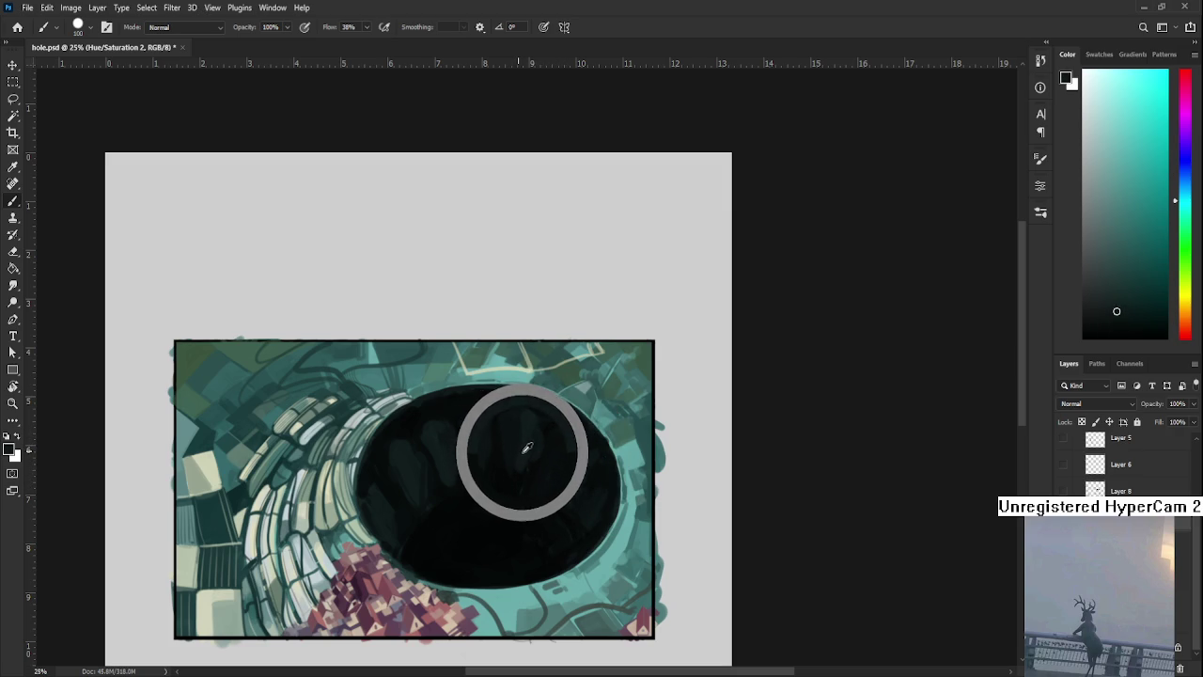
alt+click(558, 470)
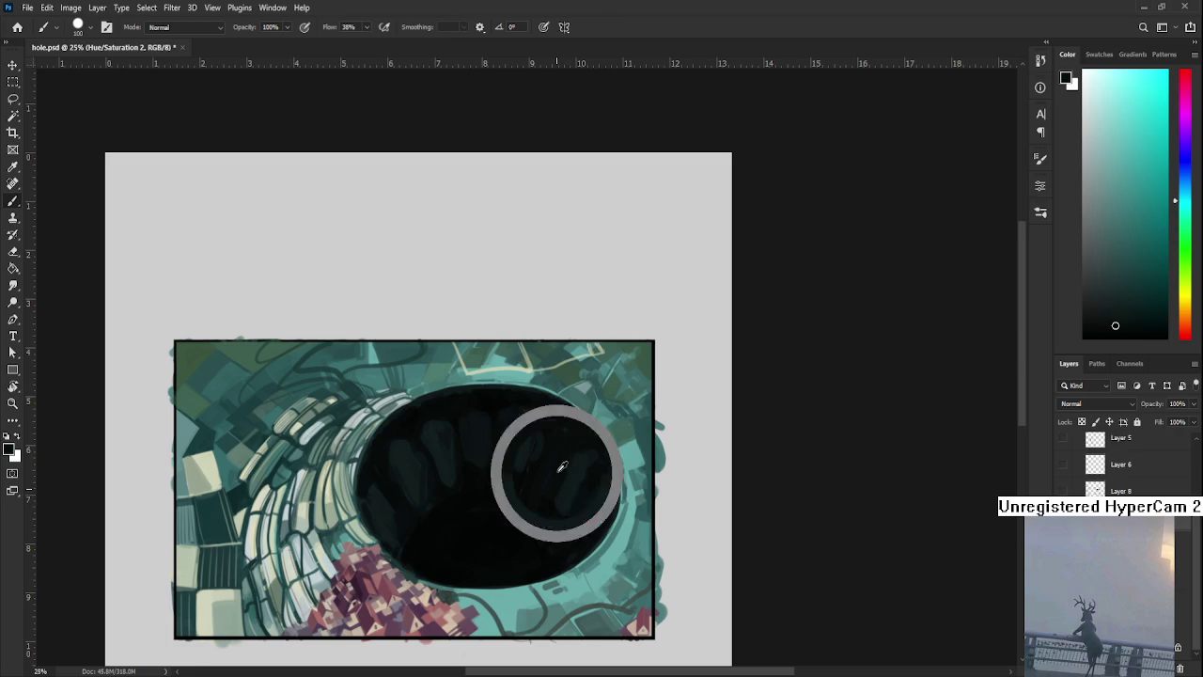
alt+click(582, 465)
alt+click(592, 496)
alt+click(594, 492)
Work the darkest near-black tone into the lower pit, then enlarge the brush with ]
alt+click(583, 451)
alt+click(598, 463)
alt+click(554, 522)
alt+click(531, 531)
alt+click(508, 500)
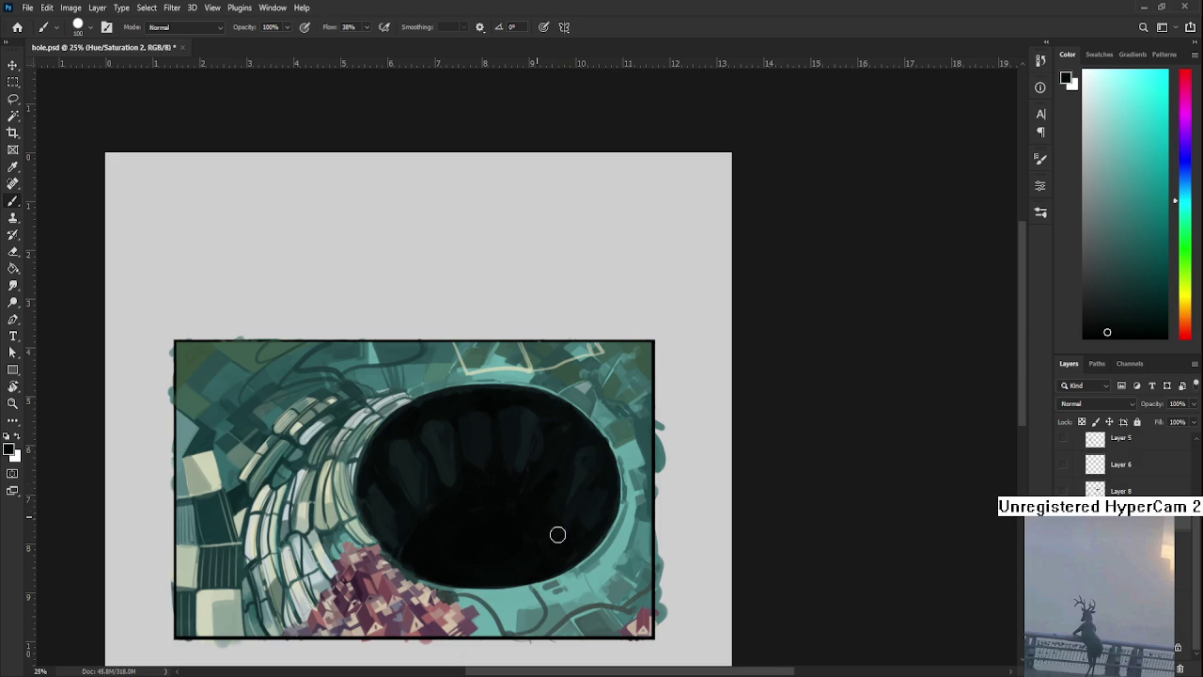
alt+click(554, 460)
alt+click(540, 491)
alt+click(558, 449)
alt+click(456, 389)
key(bracketright)
key(bracketright)
key(bracketright)
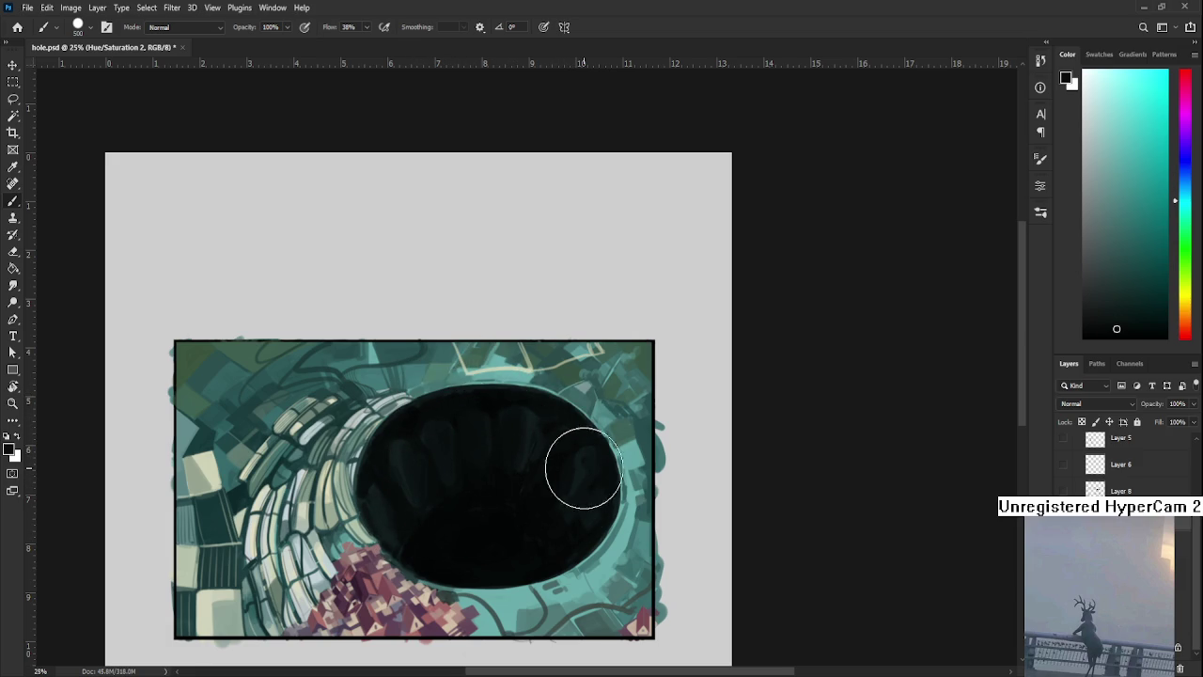
scroll(586, 495, down, 3)
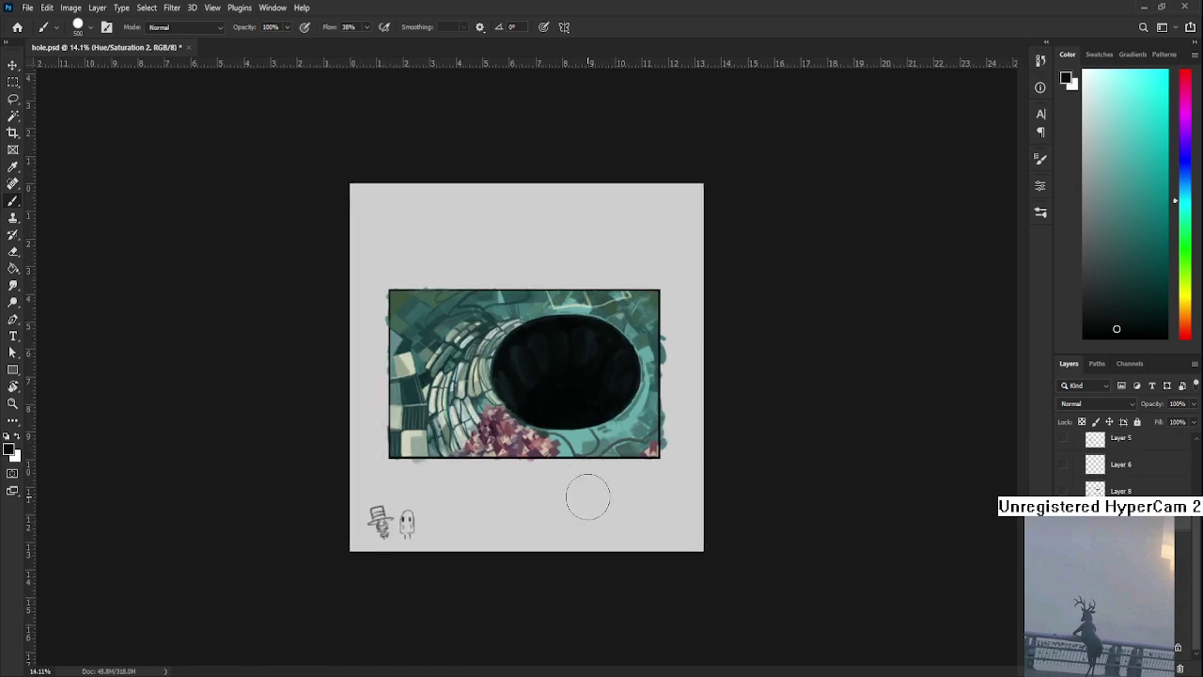
Zoom to about 27% and sweep a dark stroke along the pit's upper edge
scroll(553, 391, down, 2)
scroll(557, 371, up, 2)
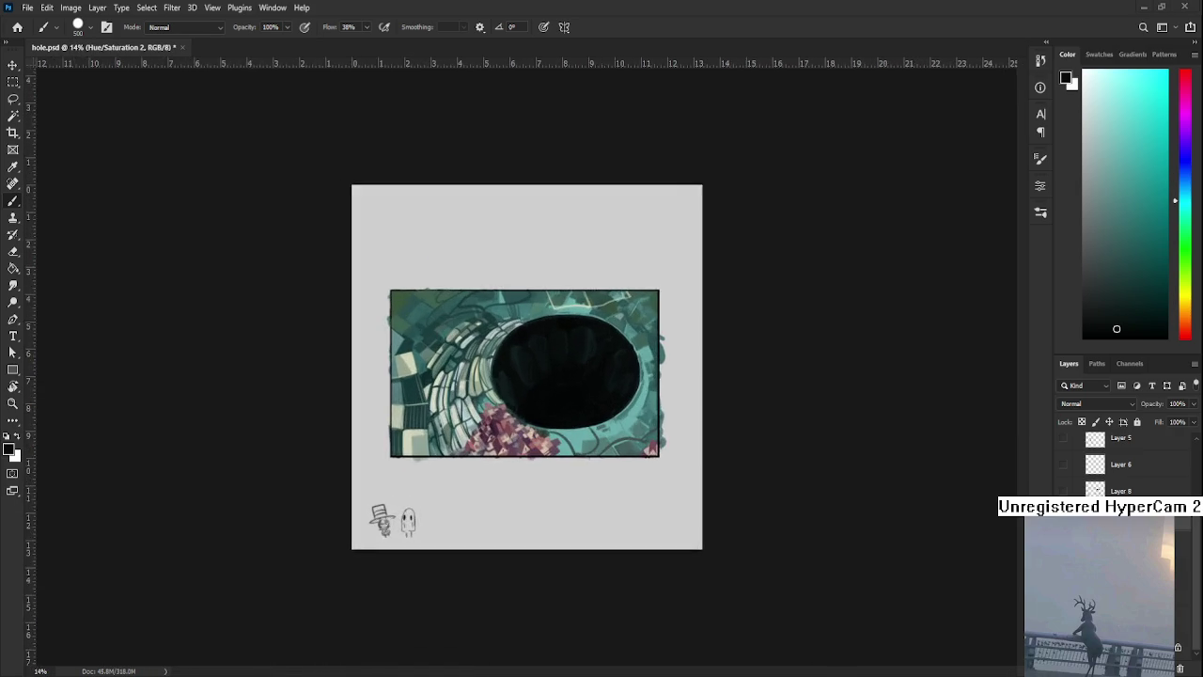
scroll(558, 371, up, 1)
scroll(610, 370, up, 2)
scroll(610, 371, up, 1)
alt+click(555, 524)
alt+click(556, 470)
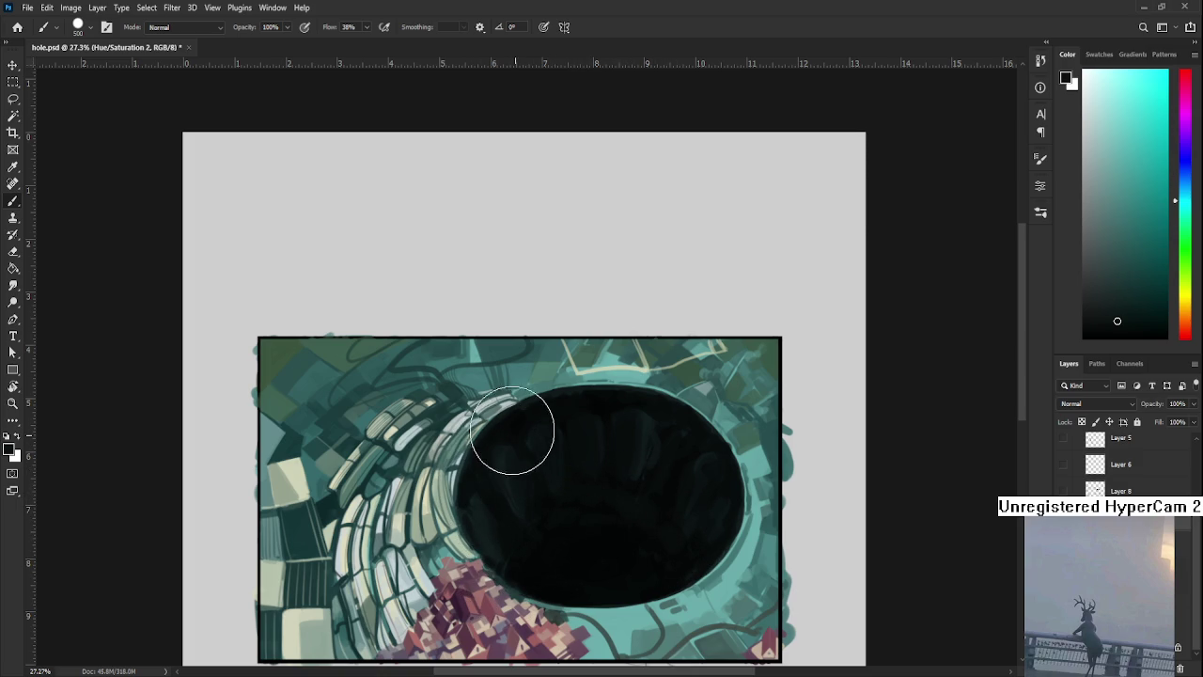
alt+click(541, 428)
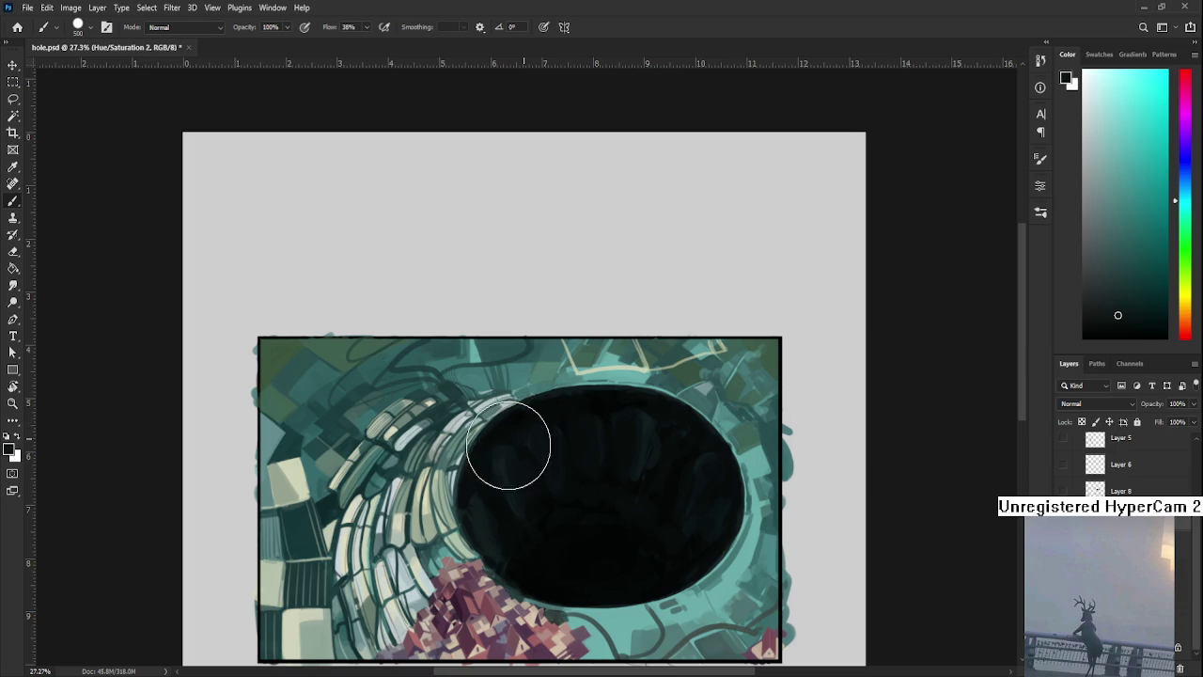
drag(508, 445, 616, 404)
Paint lighter and darker rim tones along the pit's upper right, blending leftward
alt+click(590, 422)
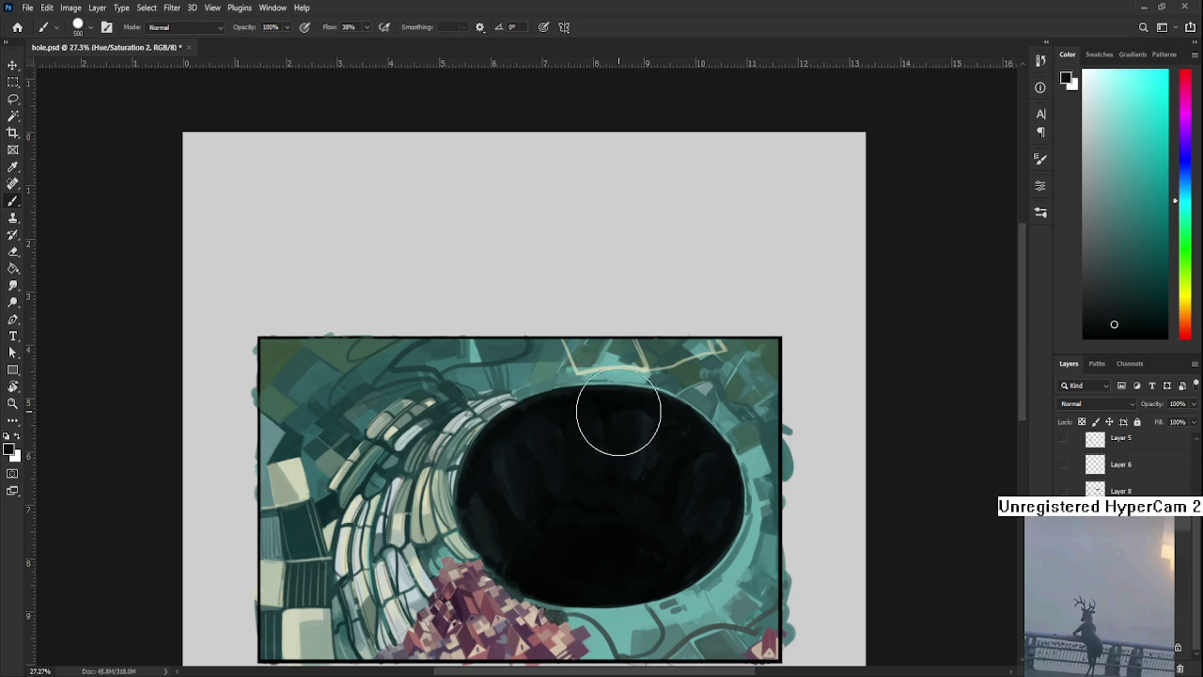
alt+click(625, 412)
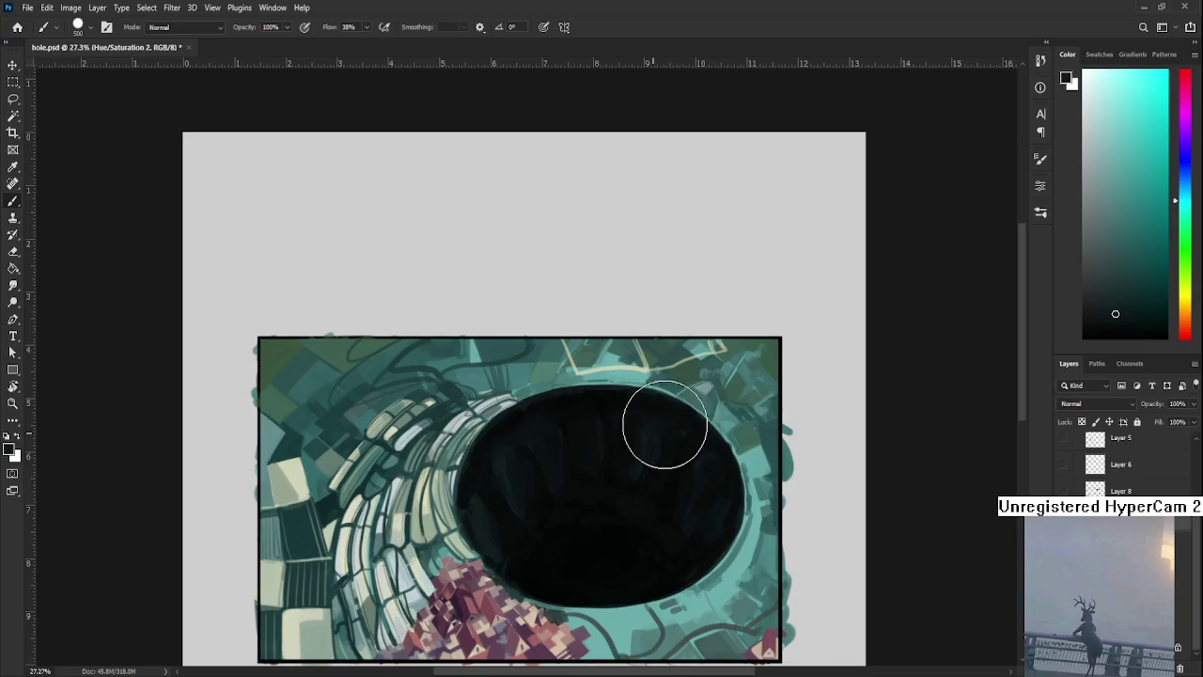
alt+click(677, 451)
alt+click(673, 449)
alt+click(655, 433)
alt+click(668, 460)
alt+click(646, 468)
alt+click(621, 480)
alt+click(553, 476)
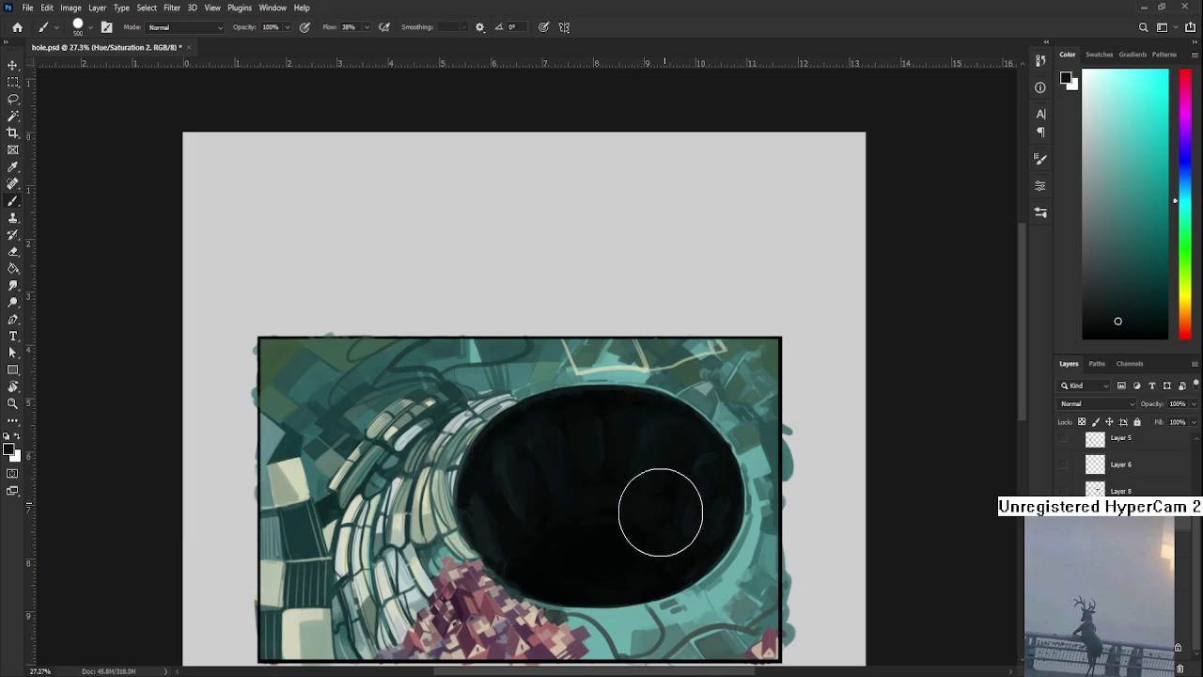
Blend the dark centre colour across the middle of the pit, then zoom out to check
alt+click(658, 532)
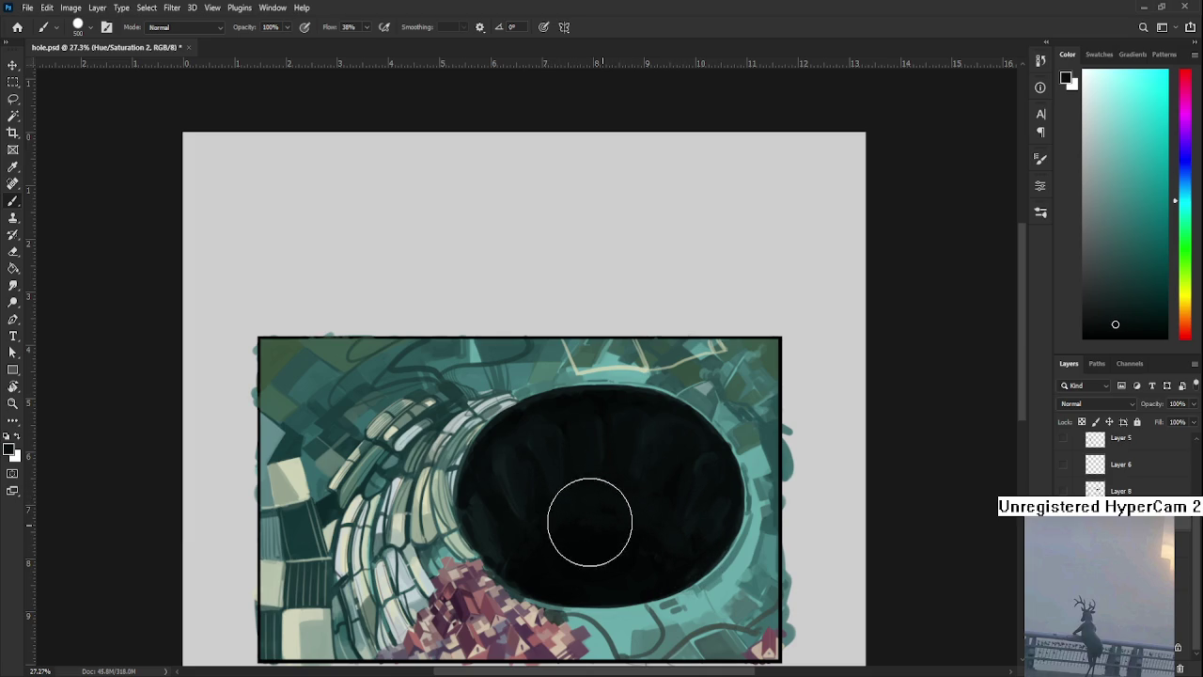
alt+click(577, 549)
alt+click(598, 547)
alt+click(611, 464)
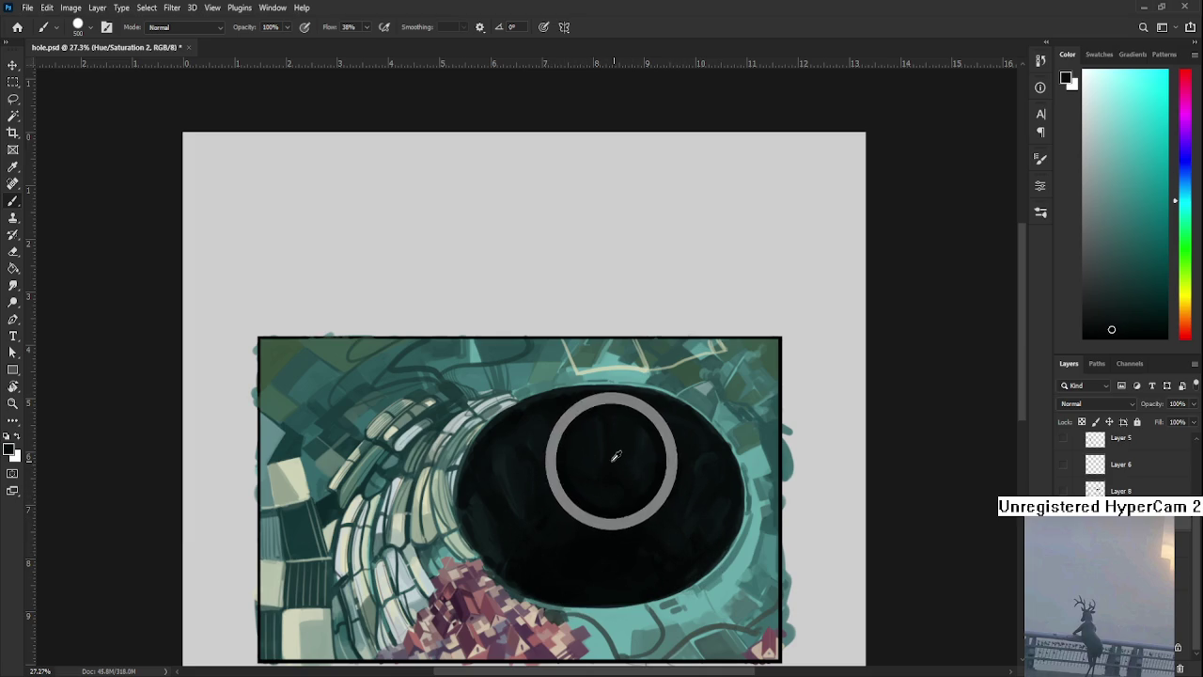
alt+click(603, 404)
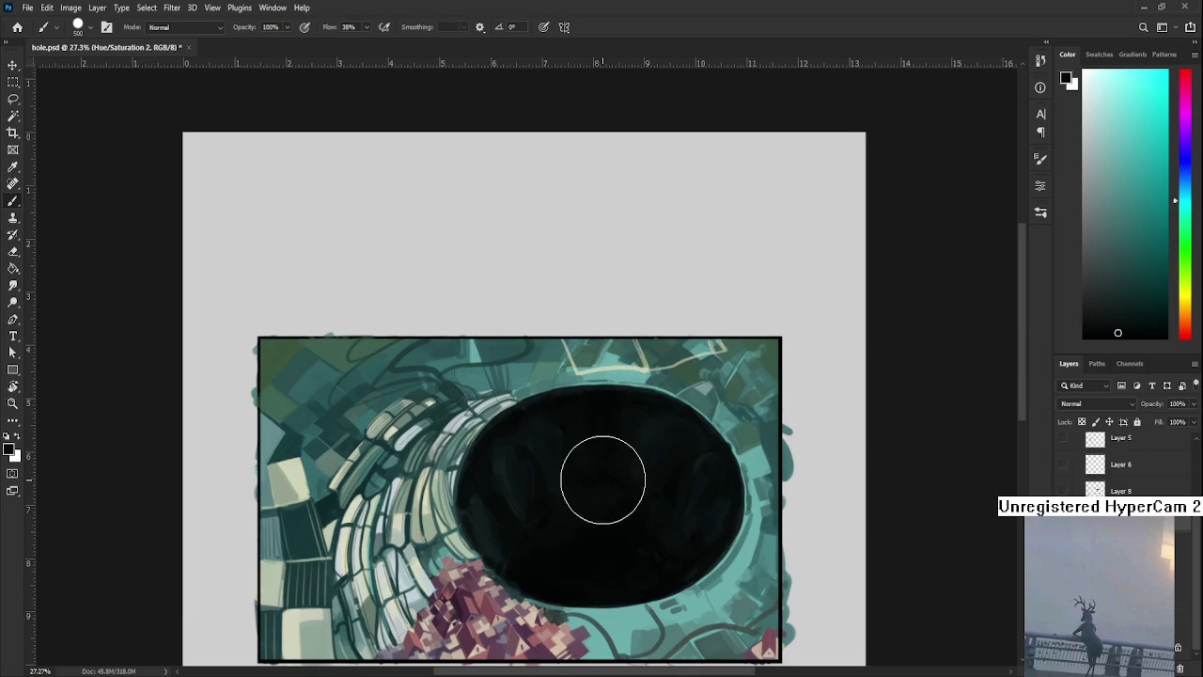
scroll(603, 479, down, 2)
scroll(617, 440, down, 3)
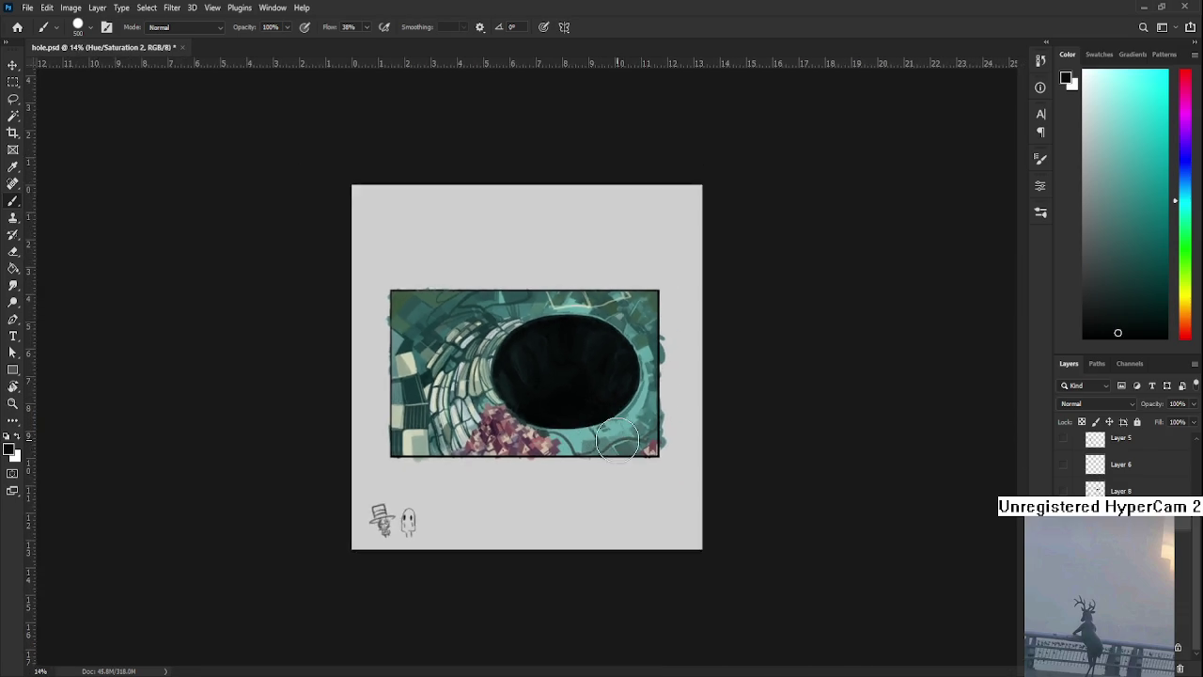
Shrink the brush with [ and paint near-black streaks into the pit's upper interior
scroll(598, 343, up, 2)
alt+click(504, 374)
key(bracketleft)
key(bracketleft)
key(bracketleft)
key(bracketleft)
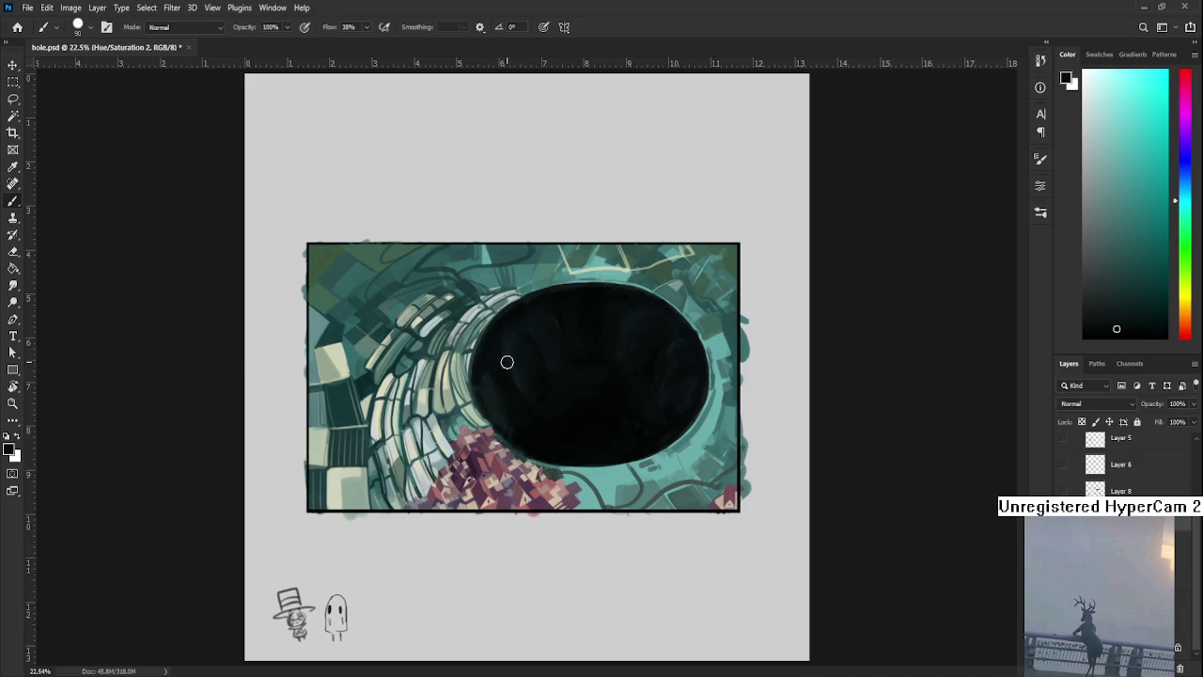
alt+click(528, 355)
alt+click(518, 359)
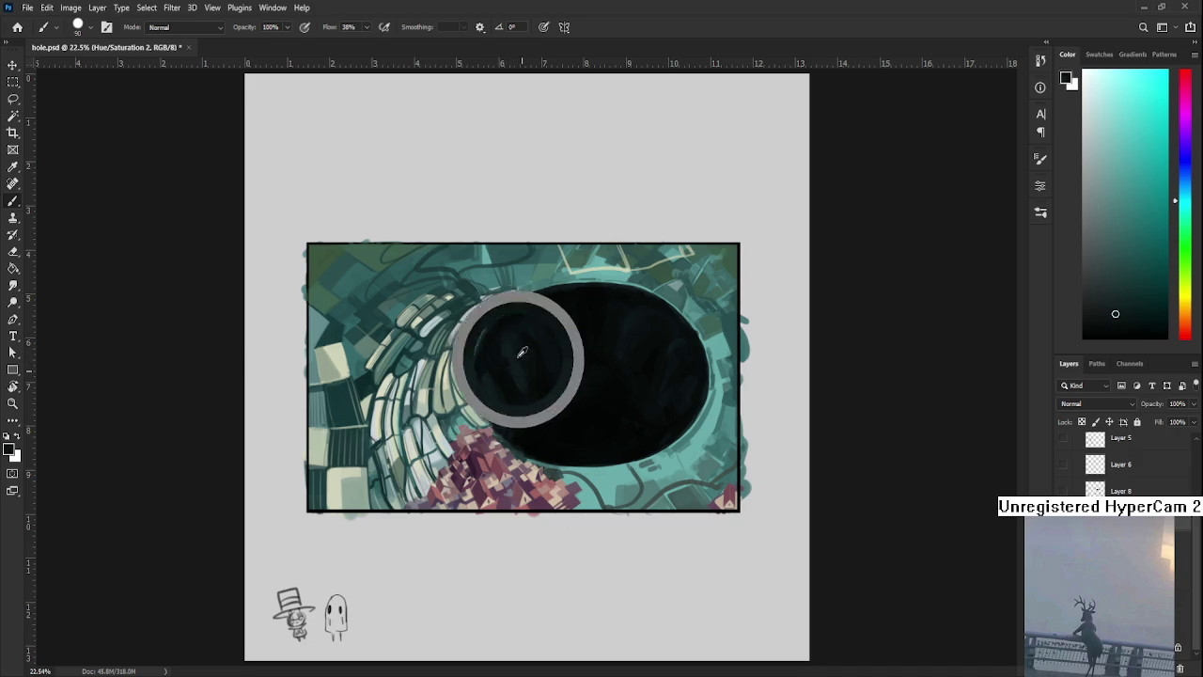
alt+click(522, 362)
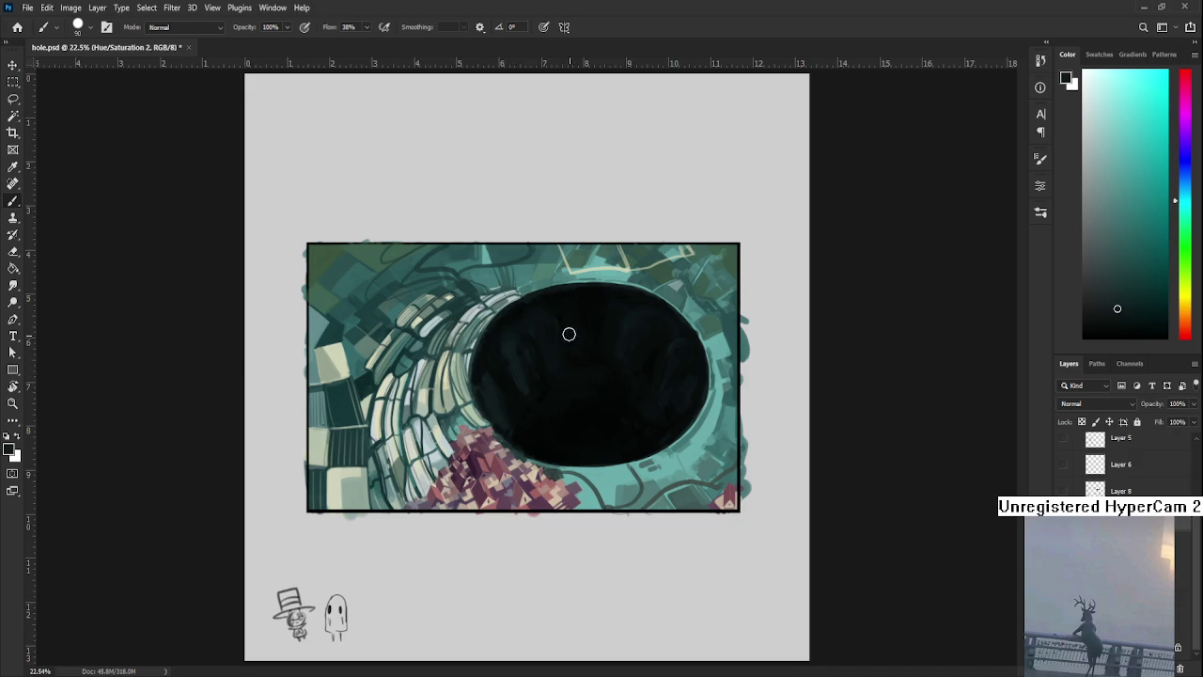
alt+click(579, 364)
alt+click(581, 362)
alt+click(574, 346)
alt+click(573, 359)
Add faint lighter and darker vertical streaks down through the pit's central interior
alt+click(525, 400)
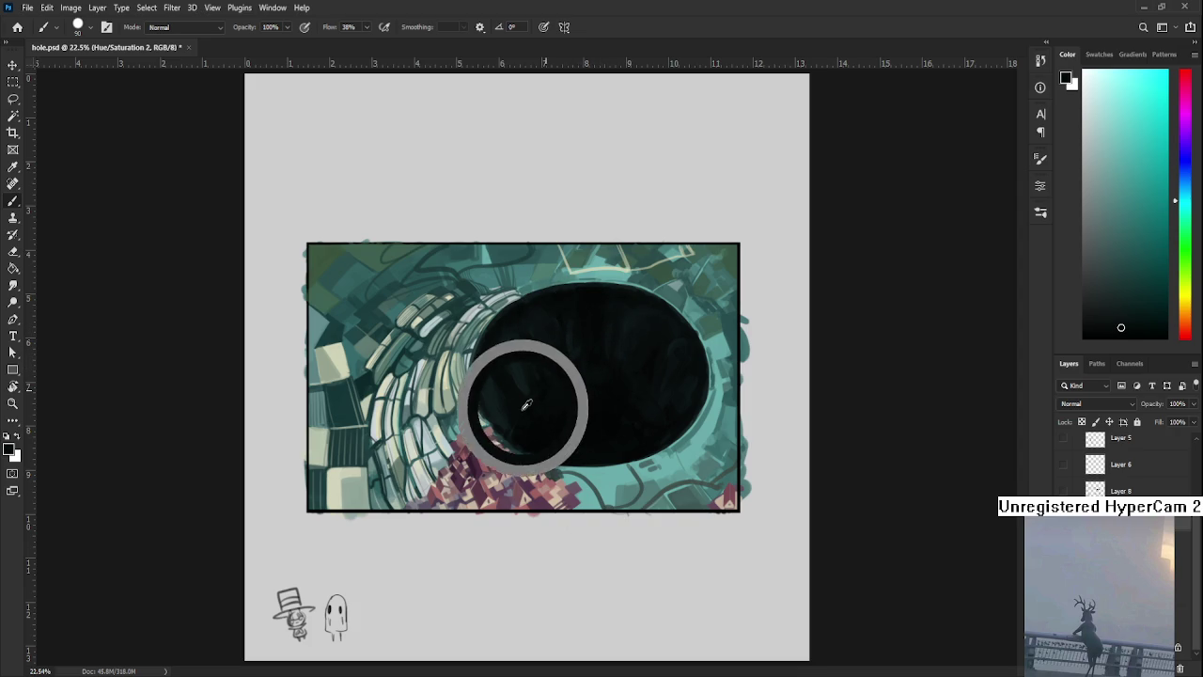
alt+click(511, 428)
alt+click(508, 390)
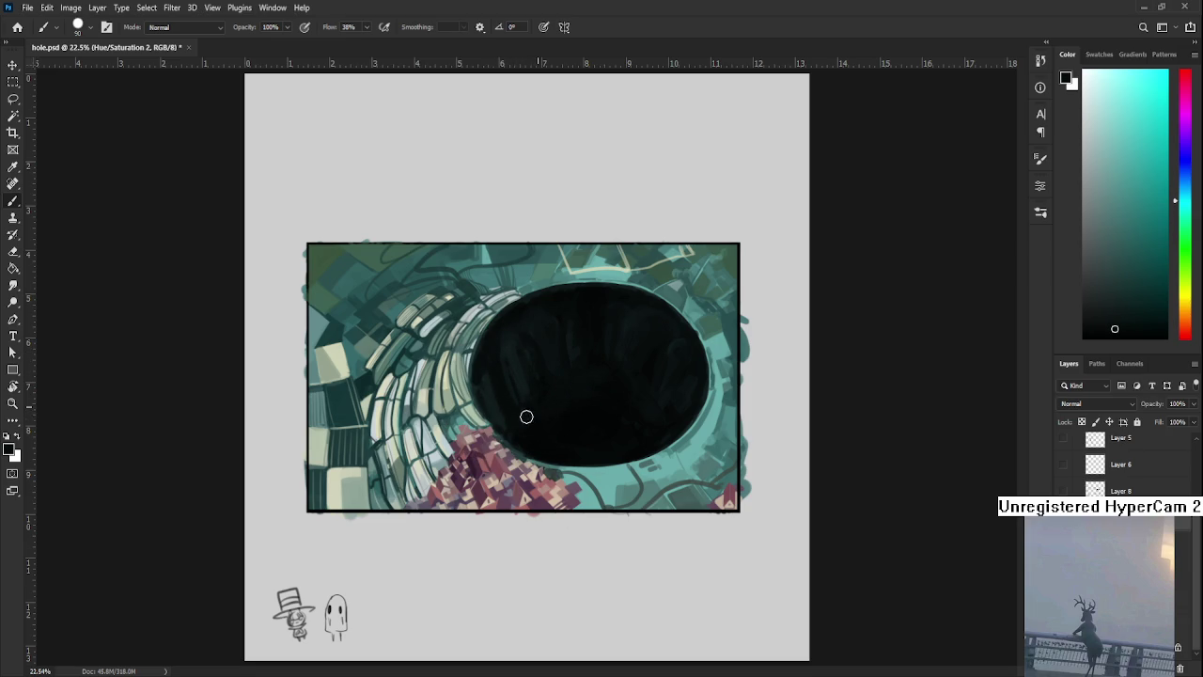
alt+click(532, 402)
alt+click(635, 374)
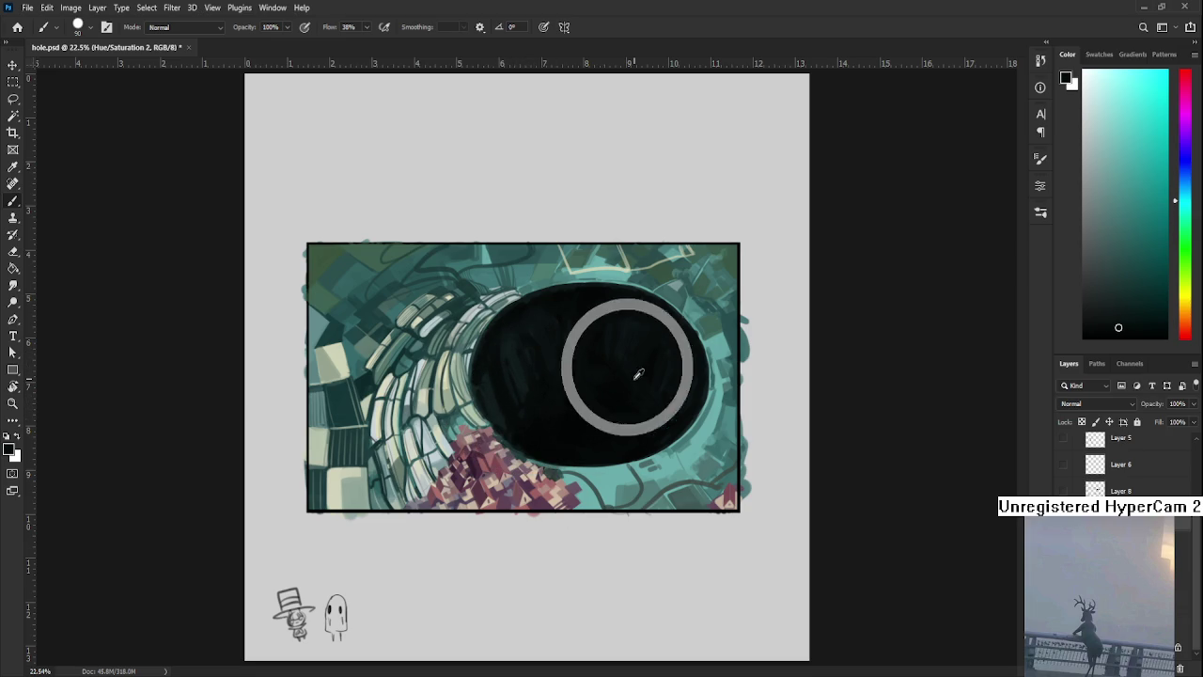
alt+click(574, 353)
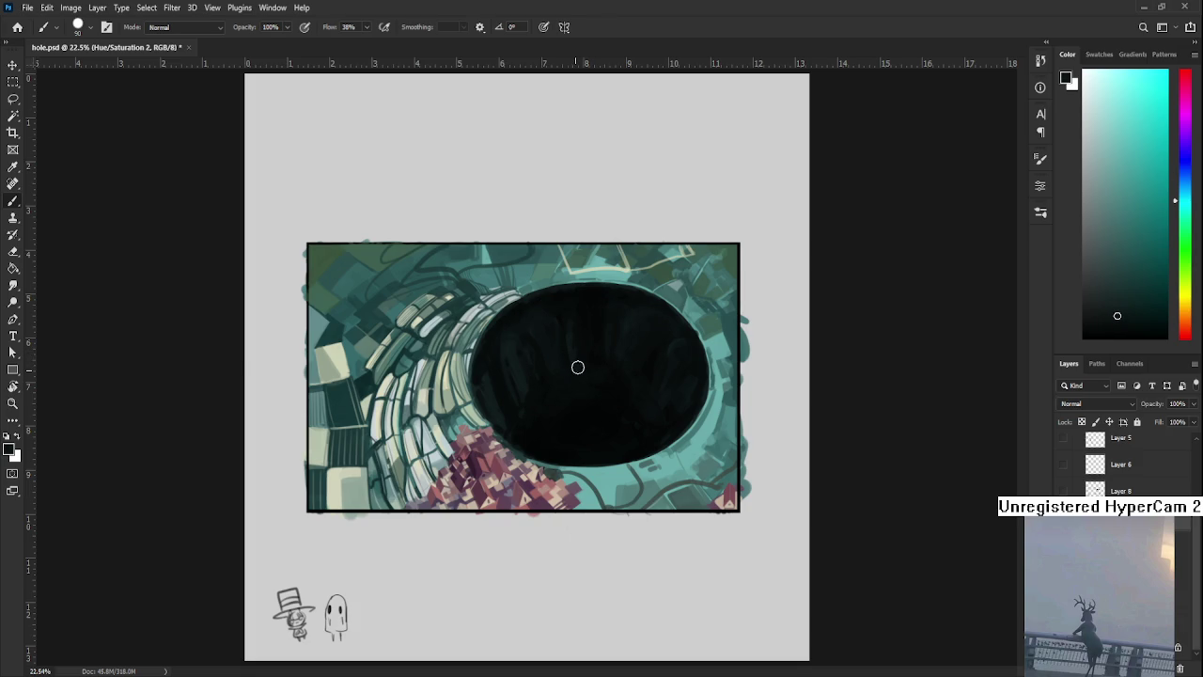
alt+click(595, 366)
alt+click(575, 354)
alt+click(602, 360)
alt+click(583, 381)
Layer more subtle dark streaks through the pit's centre and lower interior
alt+click(580, 364)
alt+click(603, 346)
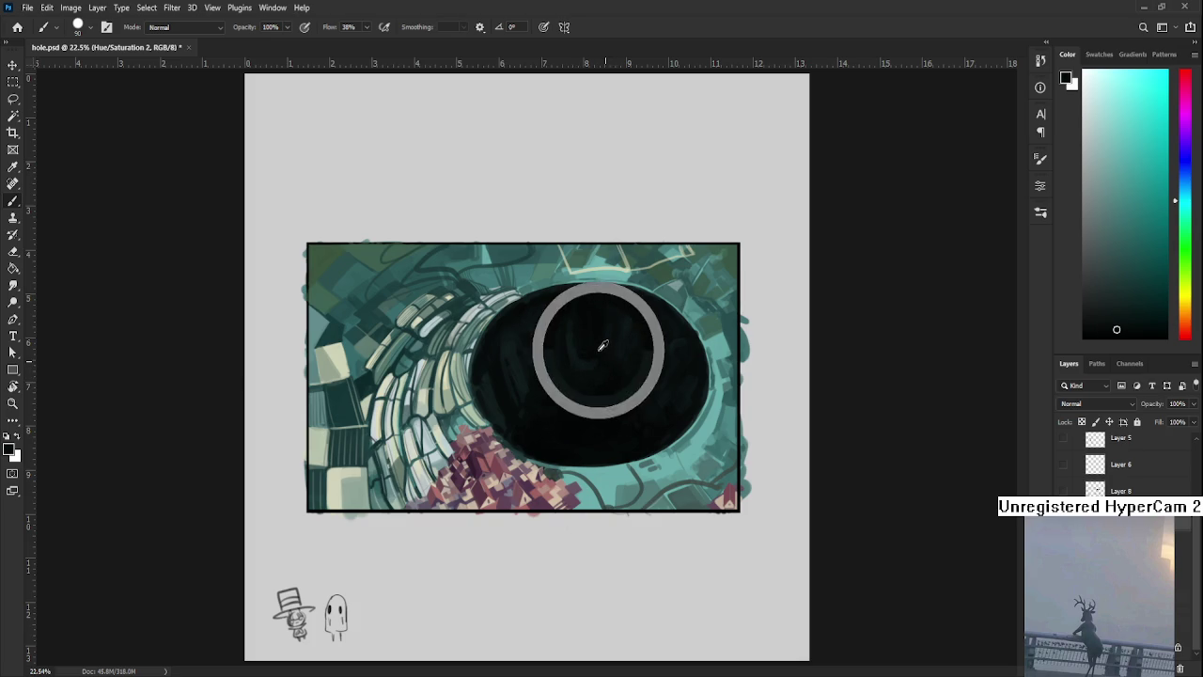
alt+click(584, 363)
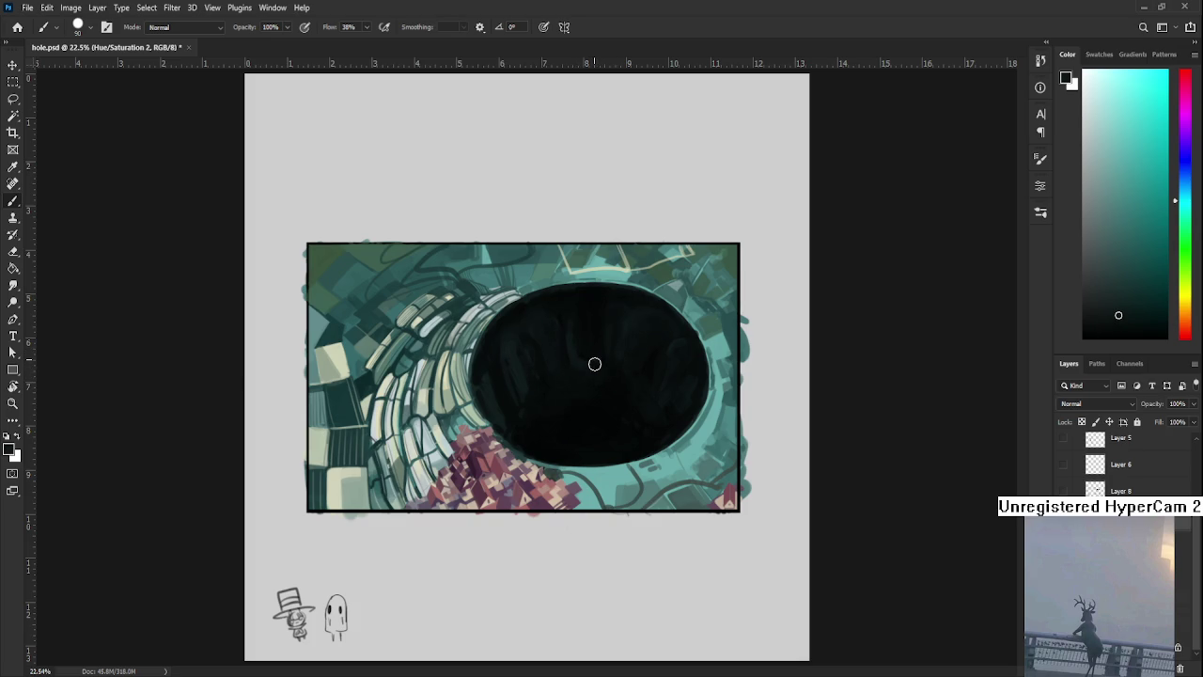
alt+click(599, 360)
alt+click(599, 364)
alt+click(602, 353)
alt+click(576, 351)
alt+click(576, 315)
alt+click(575, 353)
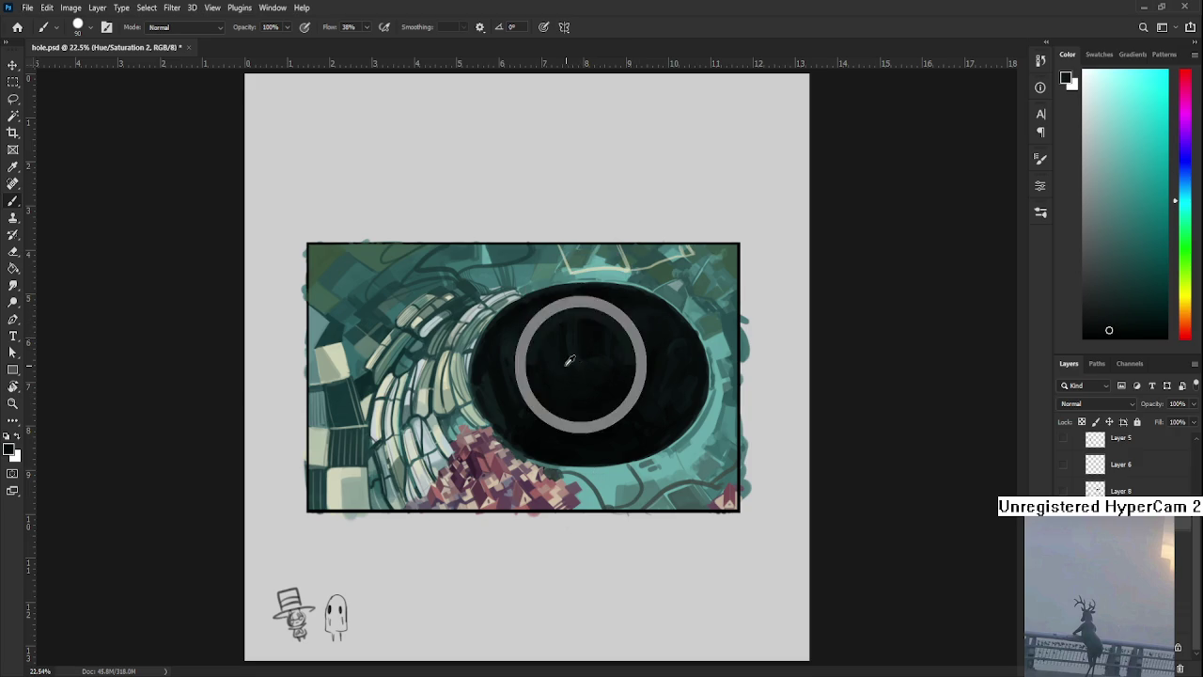
alt+click(583, 355)
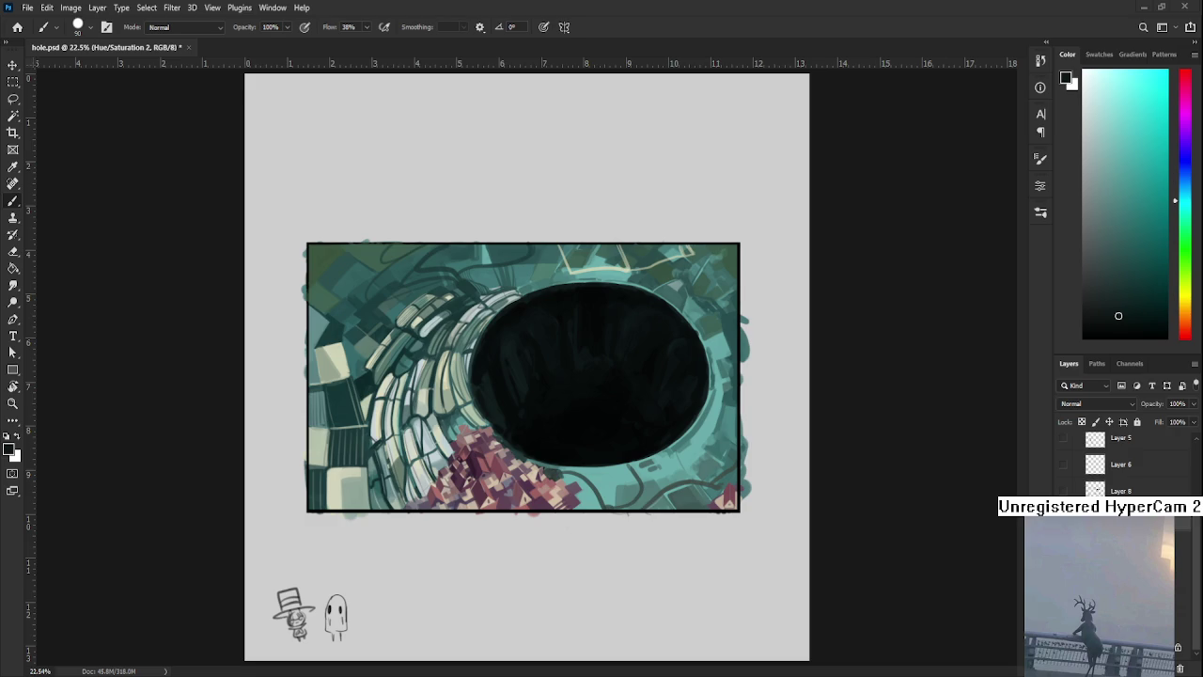
Paint darker vertical streaks across the pit's left side and centre
alt+click(531, 385)
alt+click(541, 385)
alt+click(543, 382)
alt+click(549, 376)
alt+click(531, 387)
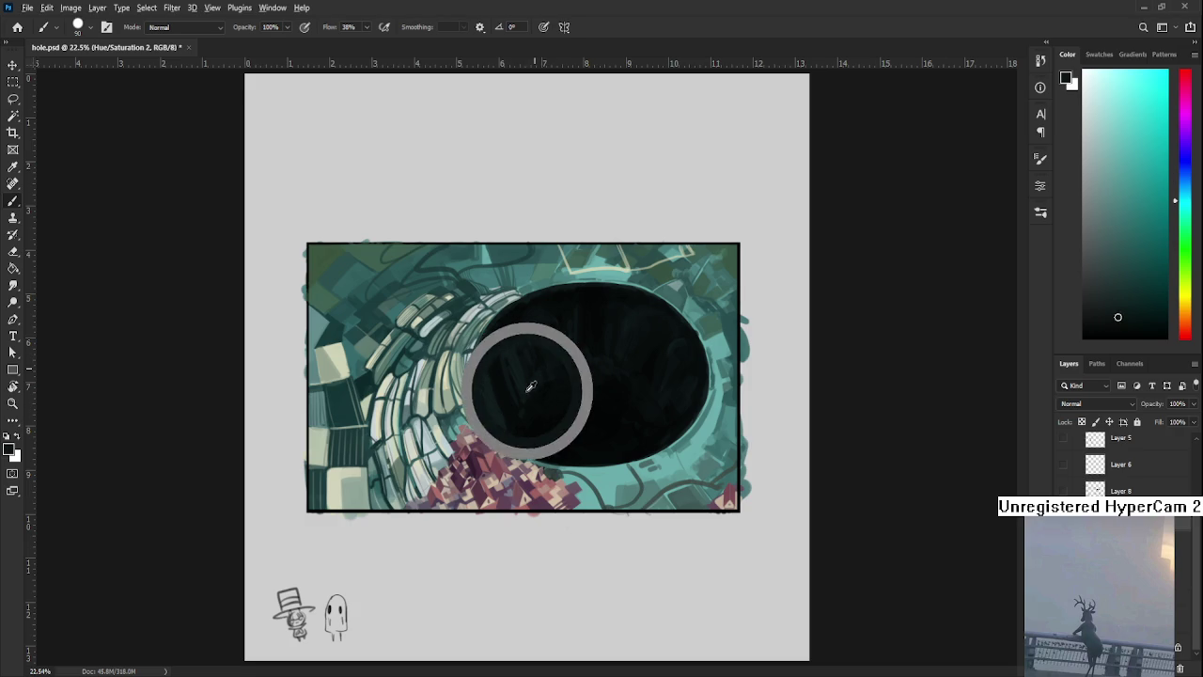
alt+click(542, 379)
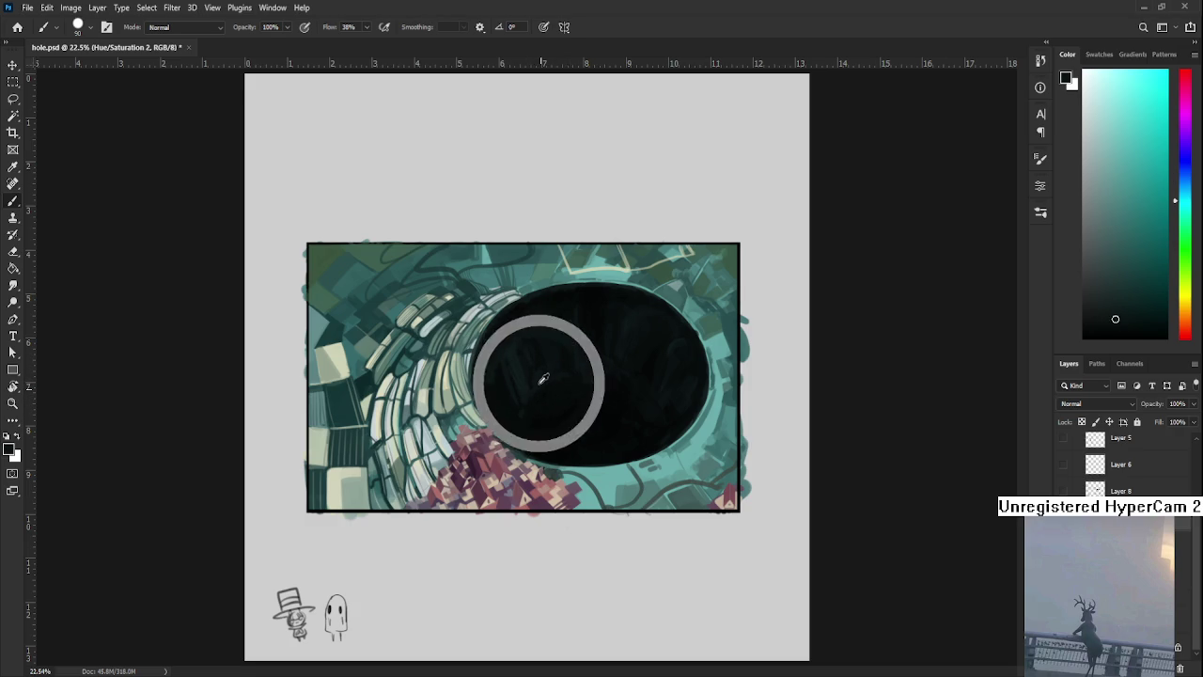
alt+click(570, 374)
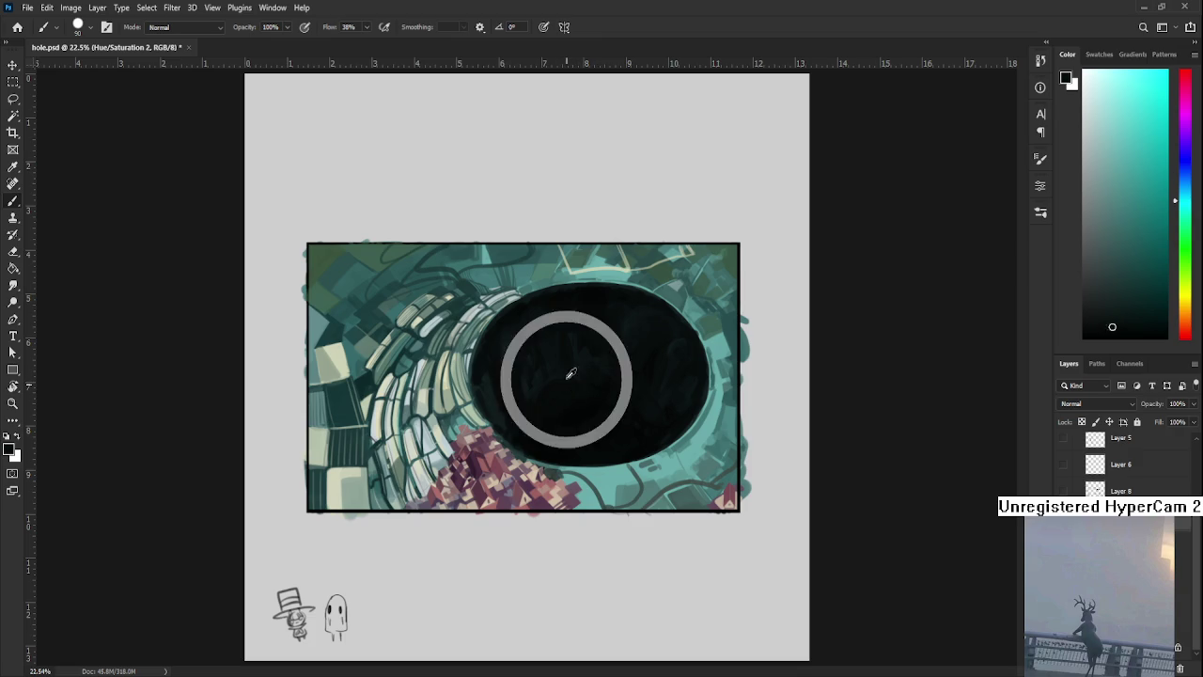
alt+click(623, 365)
alt+click(580, 380)
alt+click(579, 362)
alt+click(602, 384)
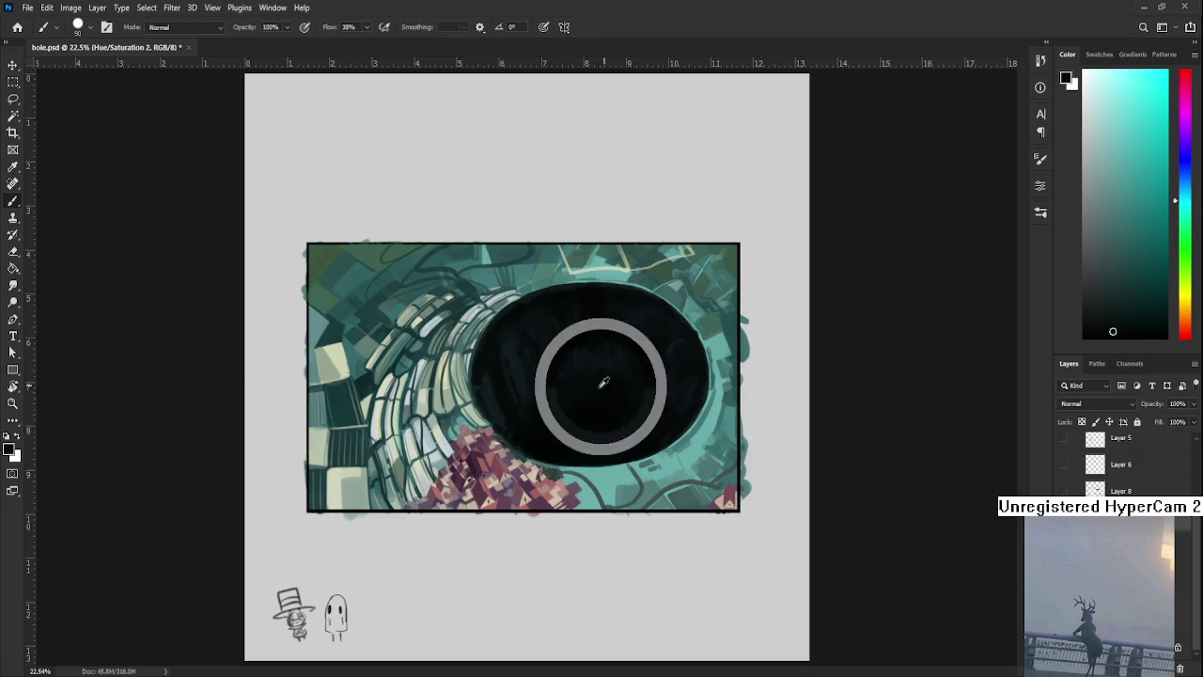
Wash a darker shadow band over the lower inner wall toward the pit's lower right
alt+click(592, 340)
alt+click(603, 368)
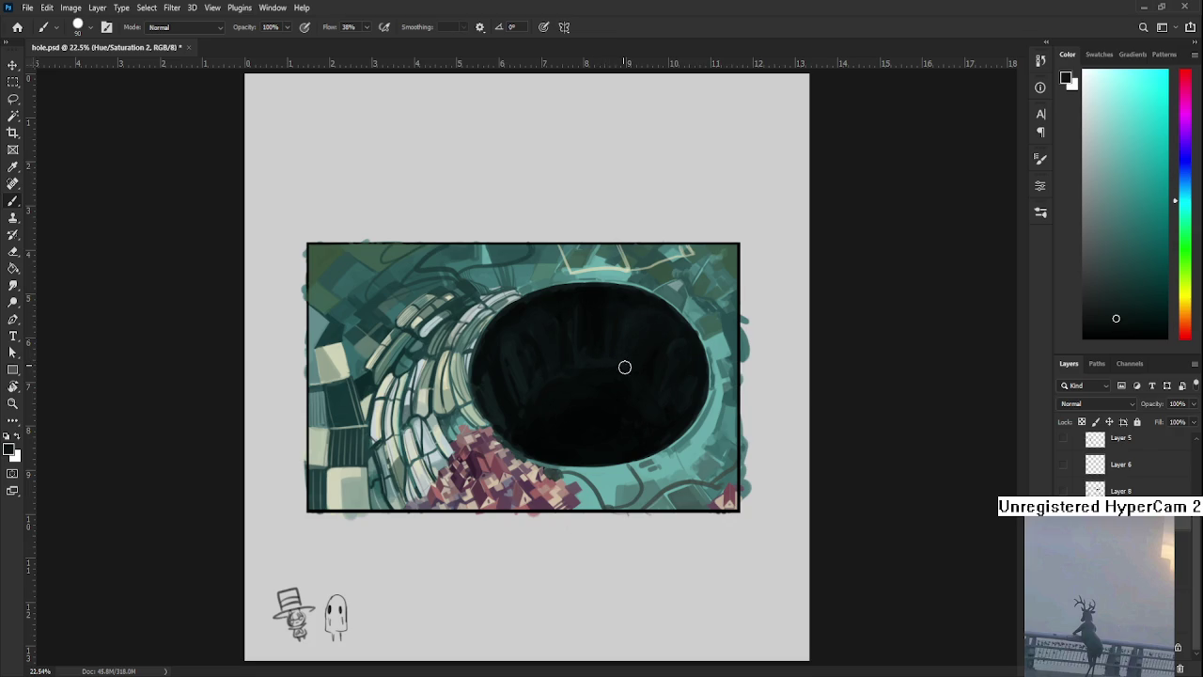
alt+click(610, 366)
alt+click(604, 363)
alt+click(594, 376)
alt+click(625, 365)
alt+click(625, 403)
alt+click(671, 404)
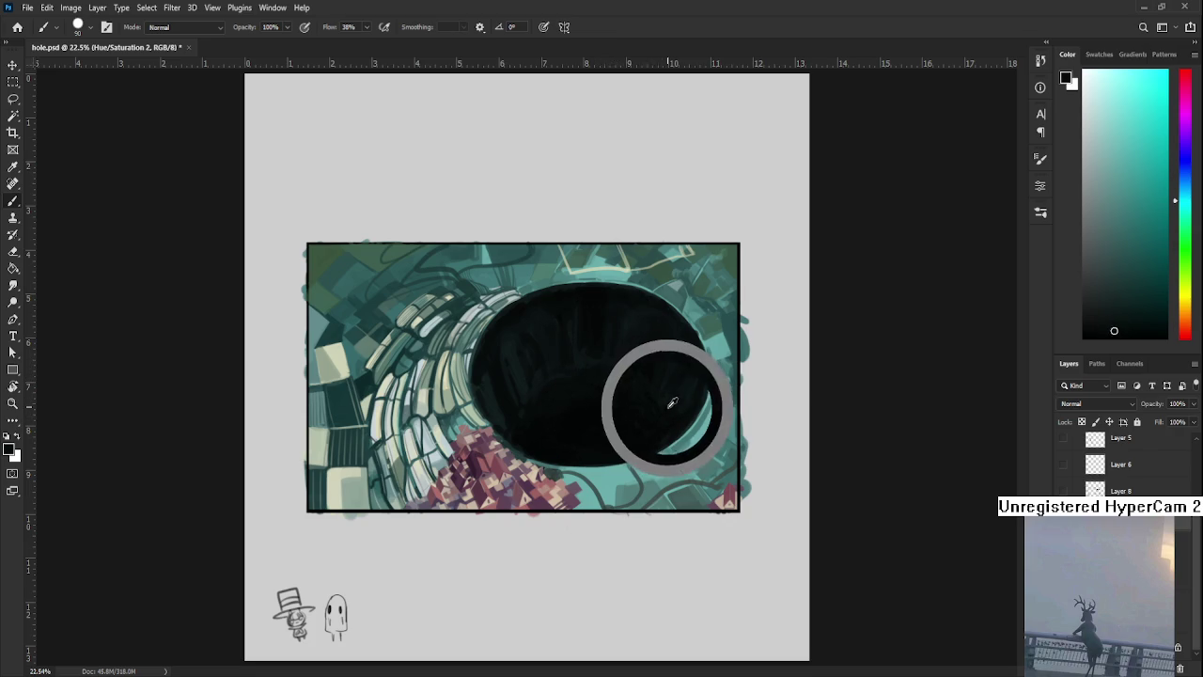
alt+click(642, 416)
alt+click(644, 415)
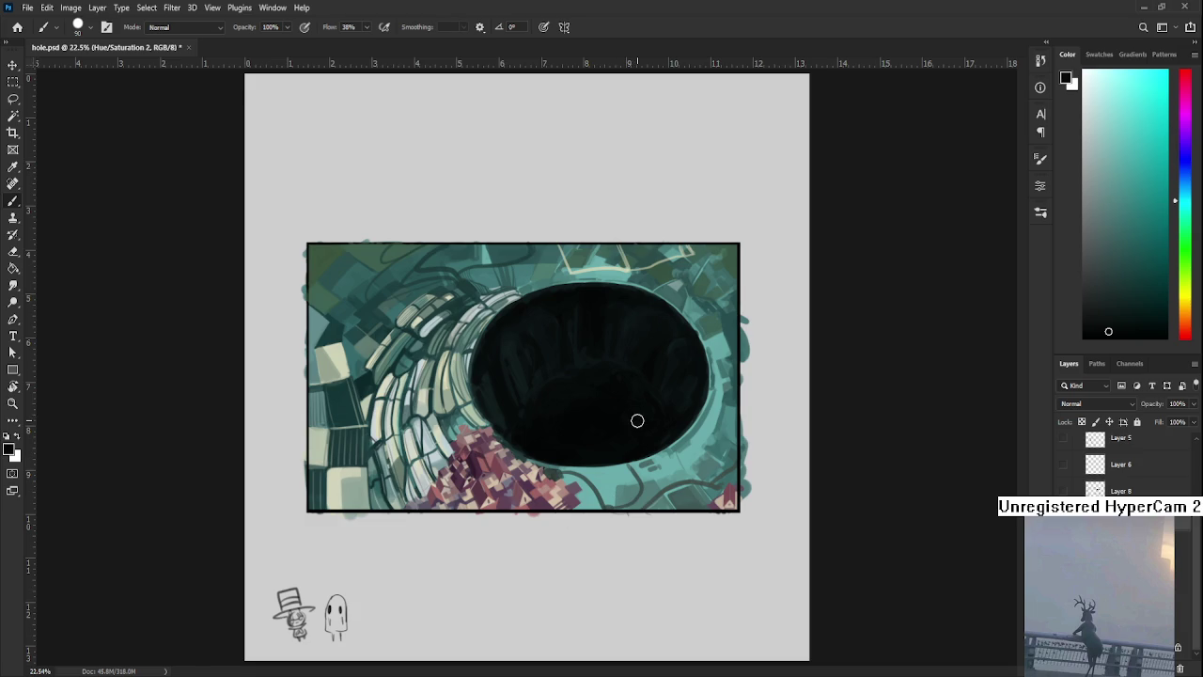
Sample dark tones from the pit and paint rib streaks across its upper-left inner wall
key(r)
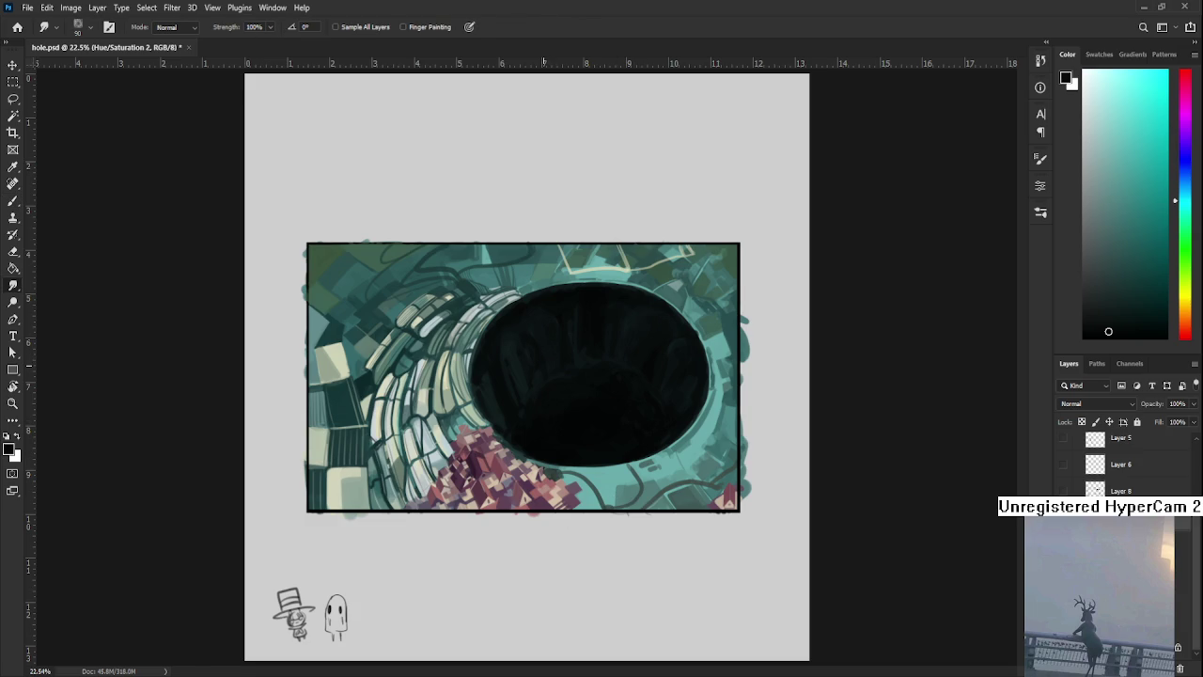
key(b)
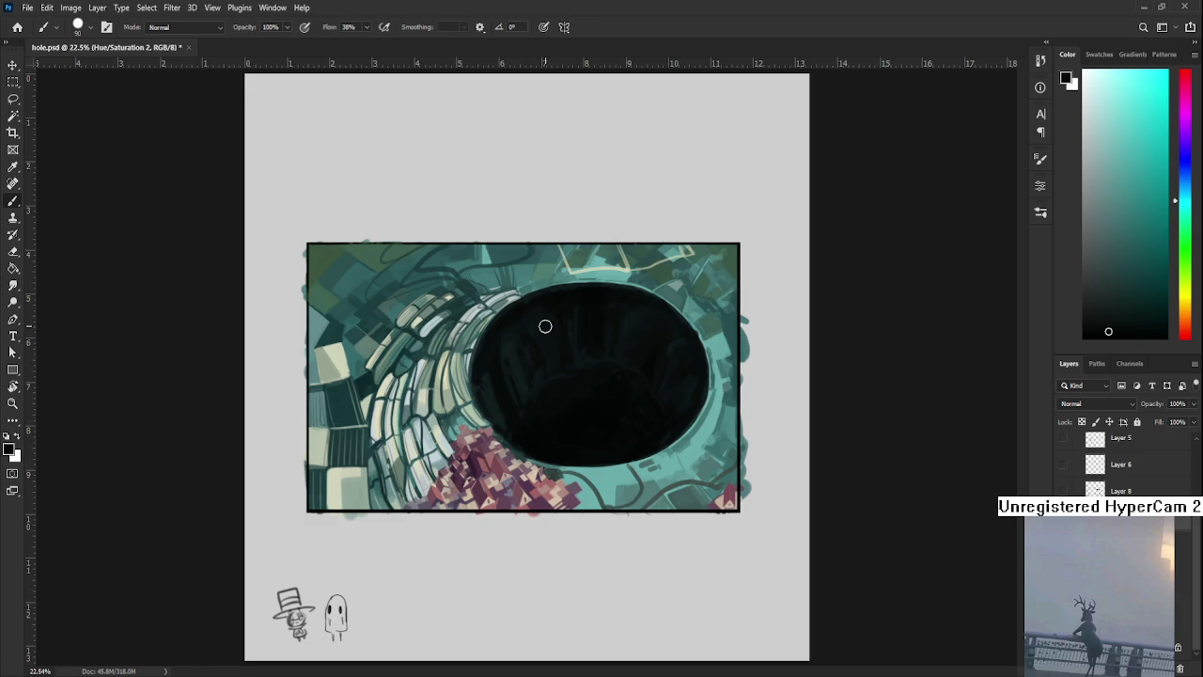
alt+click(596, 347)
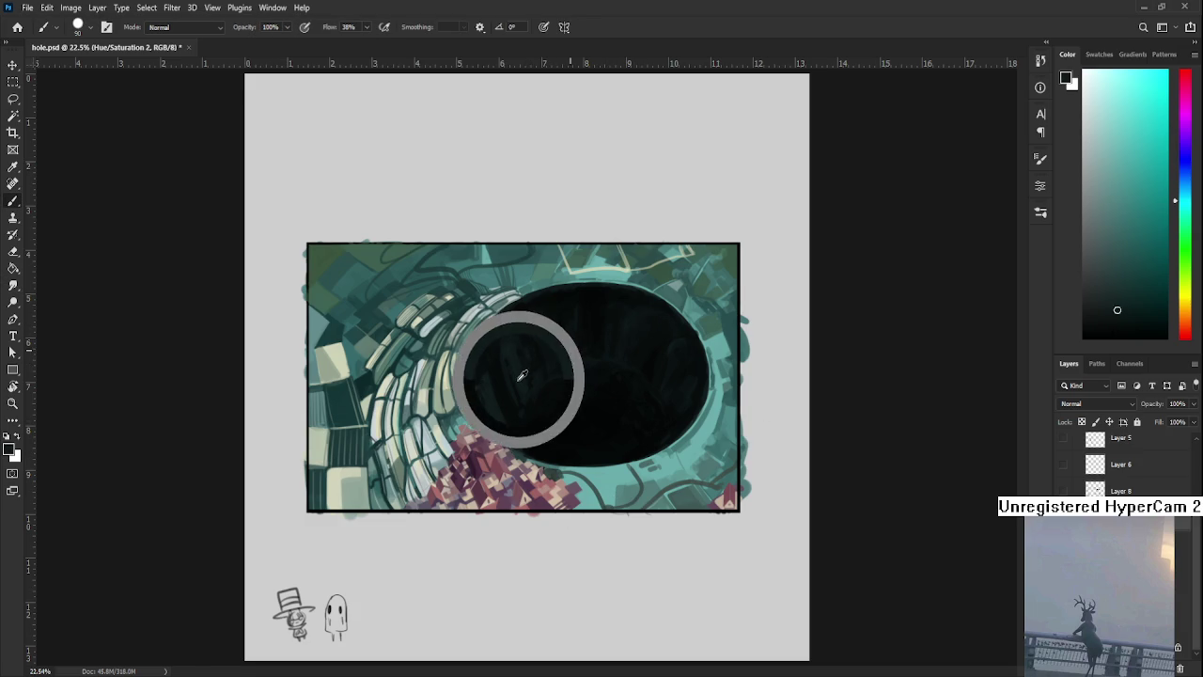
alt+click(580, 395)
alt+click(551, 376)
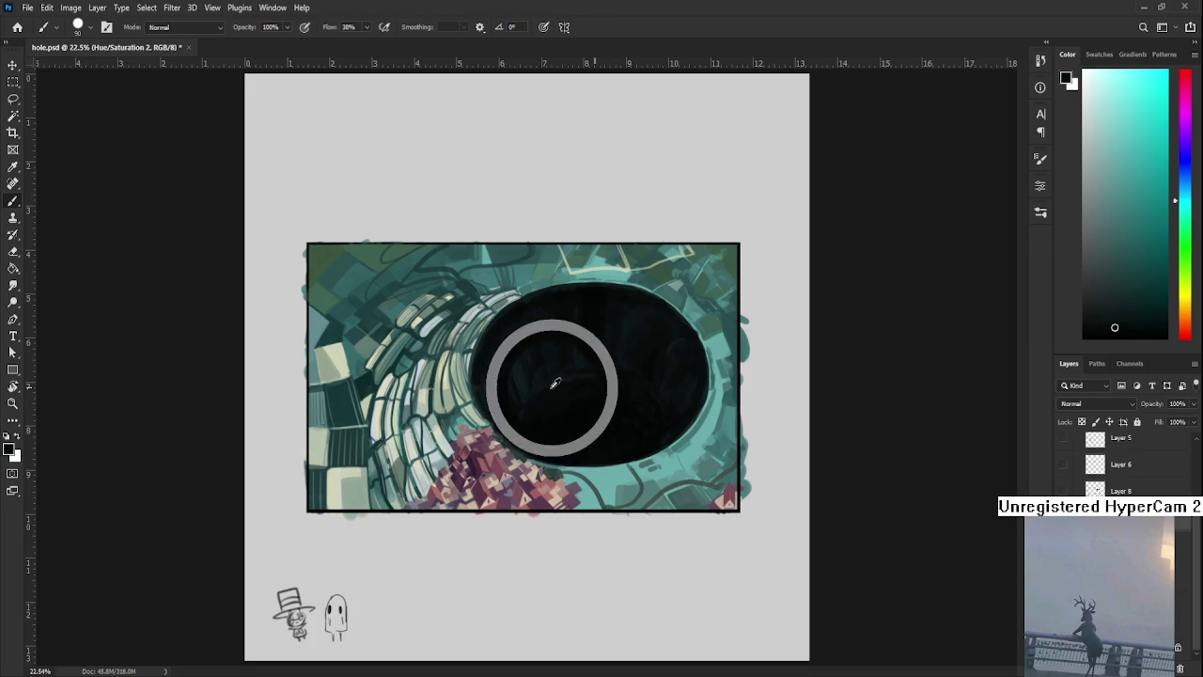
alt+click(561, 393)
alt+click(556, 377)
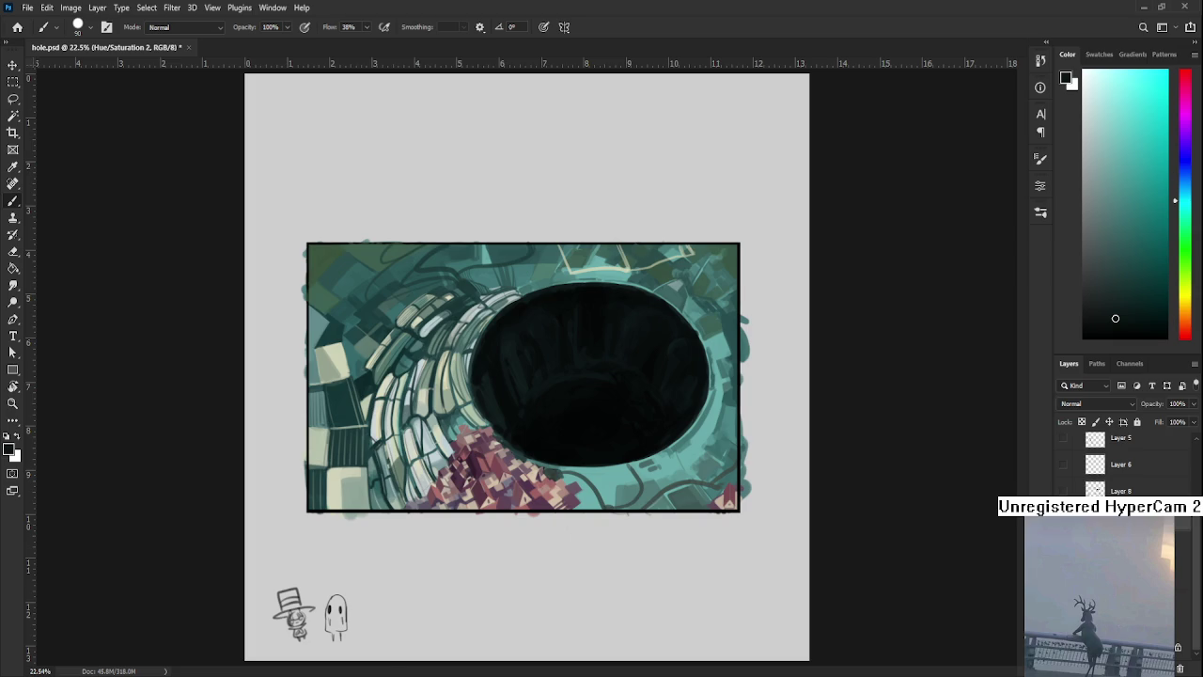
drag(538, 412, 510, 414)
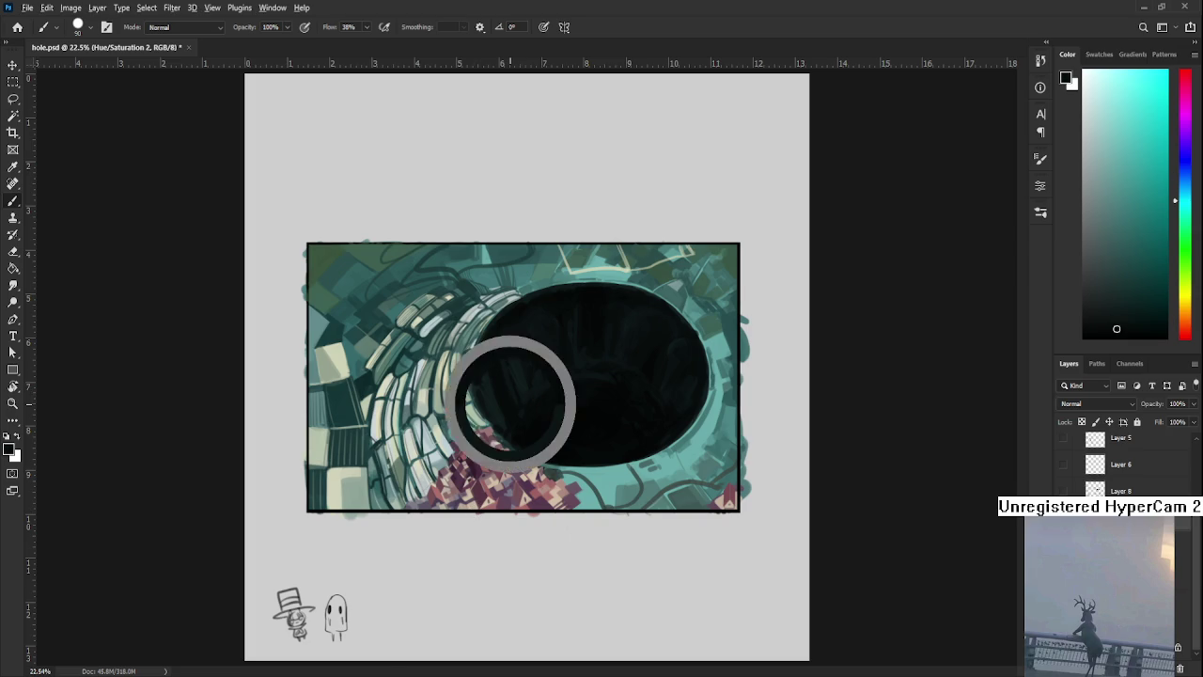
Resample dark tones in the pit and deepen the shading inside it
alt+click(512, 405)
alt+click(522, 378)
alt+click(505, 393)
alt+click(514, 383)
alt+click(512, 374)
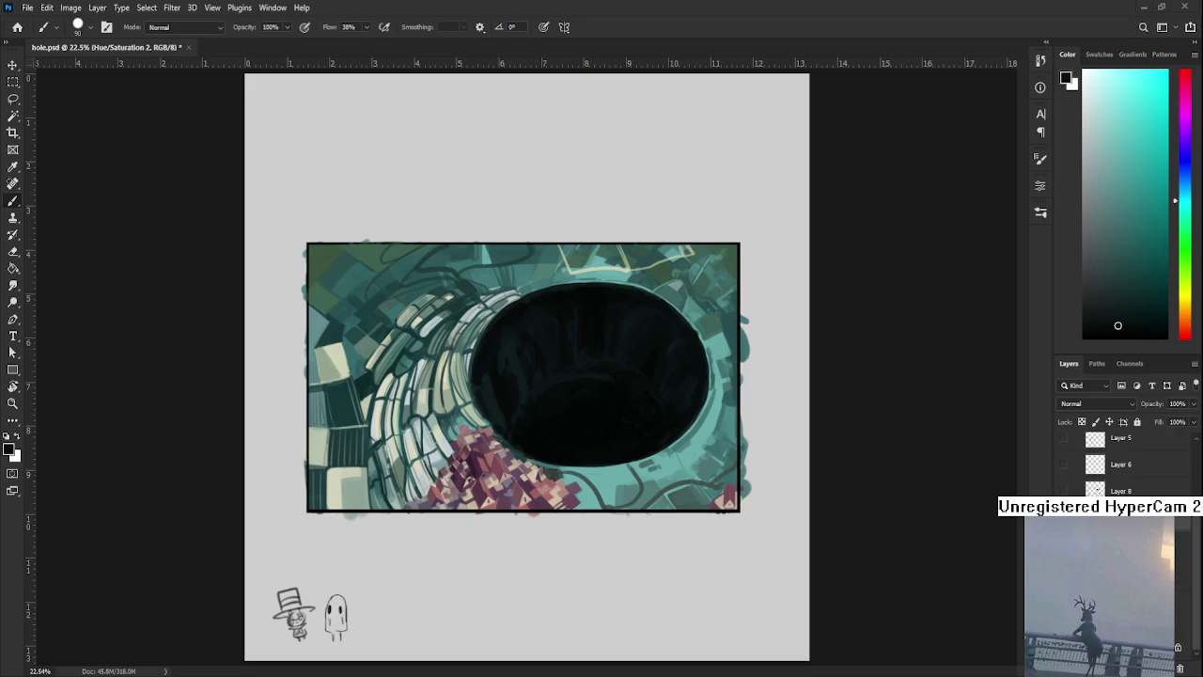
alt+click(554, 404)
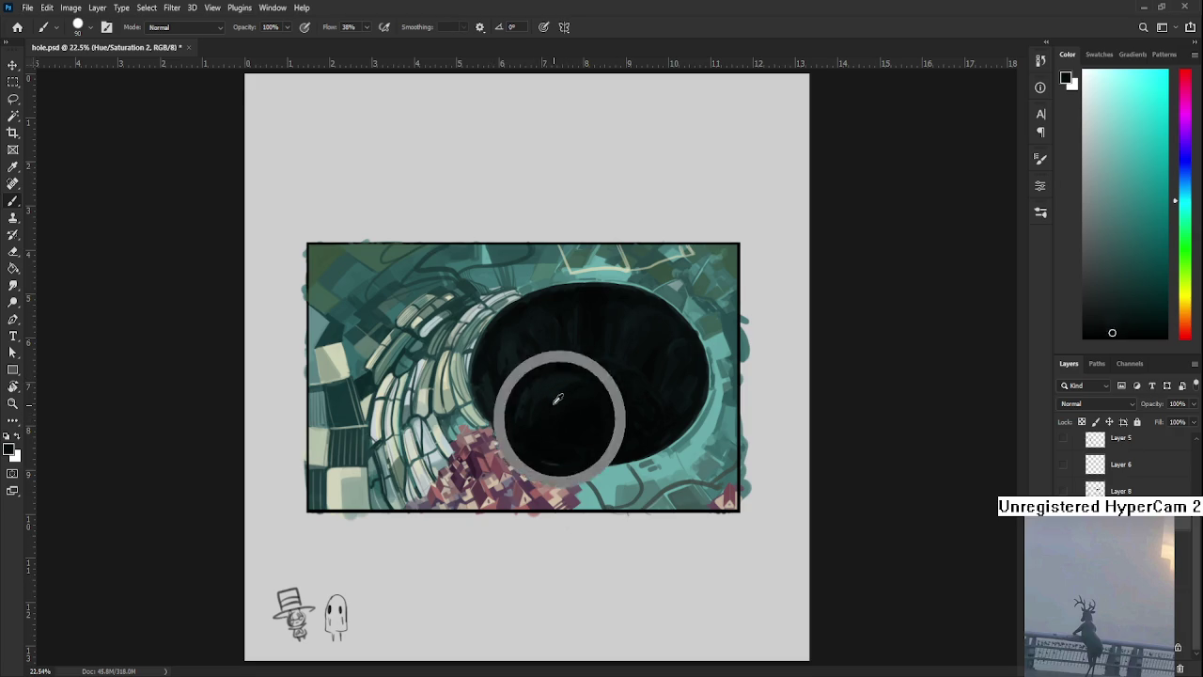
alt+click(607, 373)
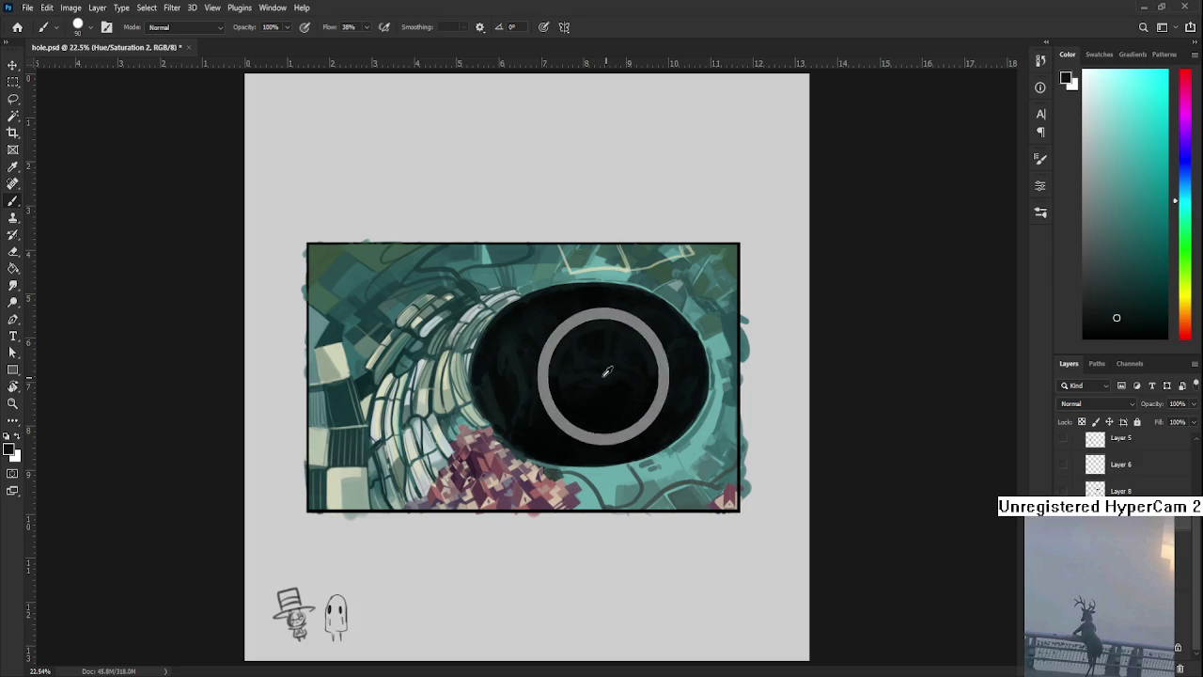
Sample the light teal of the pit's lower rim as the paint colour
alt+click(589, 464)
alt+click(599, 473)
alt+click(600, 463)
alt+click(620, 472)
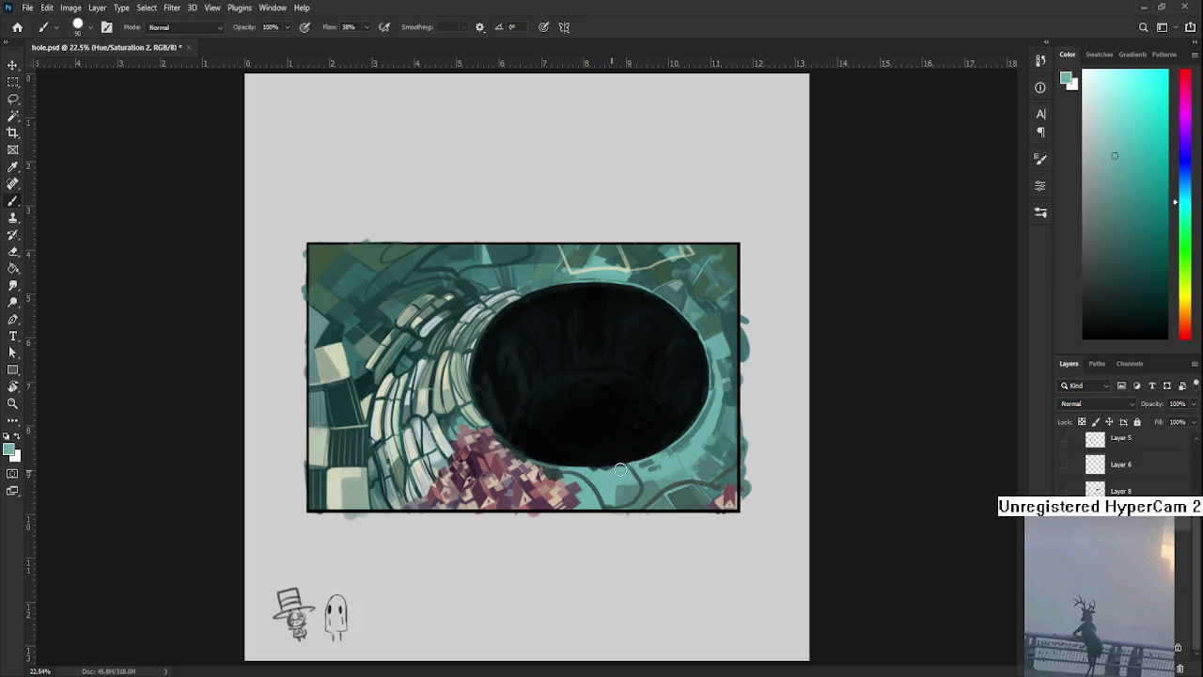
Sample the near-black tone from the pit's centre and upper area as the paint colour
alt+click(655, 446)
alt+click(572, 384)
alt+click(587, 369)
alt+click(594, 376)
alt+click(590, 362)
alt+click(575, 313)
alt+click(596, 306)
alt+click(602, 327)
alt+click(613, 310)
scroll(566, 362, down, 3)
Zoom out, settle on a dark shade from the pit centre, and save hole.psd
scroll(566, 359, down, 2)
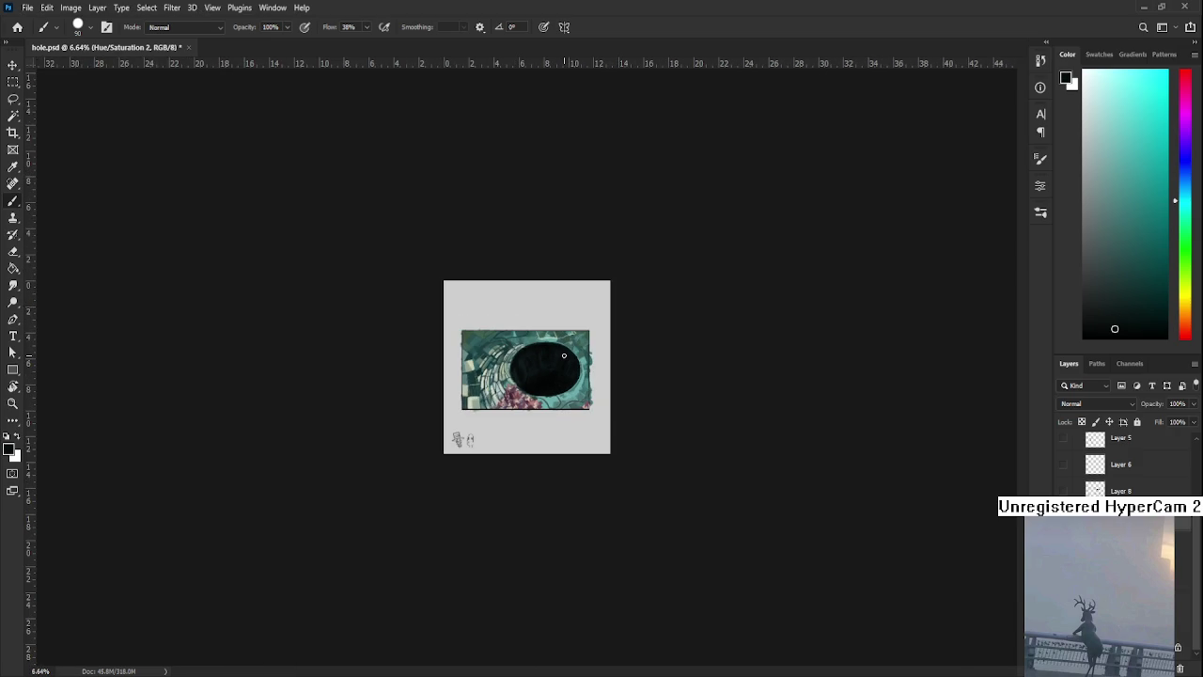
alt+click(552, 349)
alt+click(555, 365)
alt+click(548, 379)
alt+click(547, 376)
alt+click(536, 372)
alt+click(544, 379)
key(ctrl+s)
Try three dark paint dabs on the pit, undoing each one
scroll(526, 367, up, 1)
scroll(527, 367, up, 1)
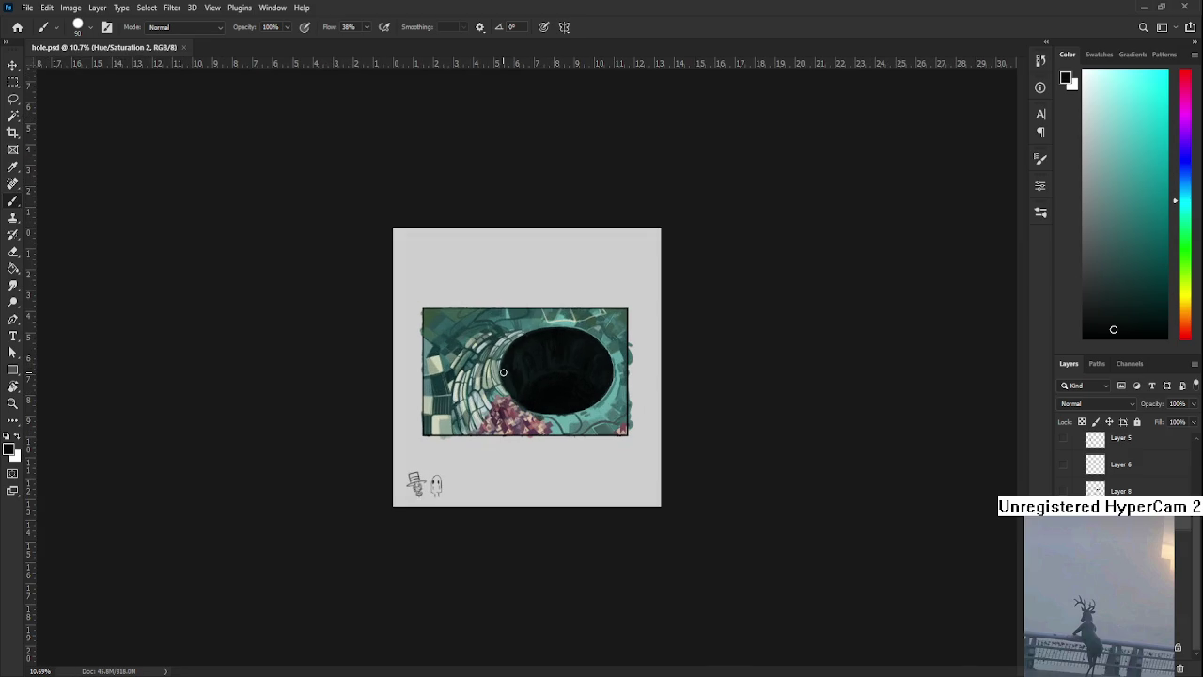
click(544, 351)
key(ctrl+z)
click(564, 384)
key(ctrl+z)
click(536, 376)
key(ctrl+z)
key(ctrl+z)
Sample a slightly darker shade from the pit as the paint colour and zoom in
alt+click(582, 338)
alt+click(564, 391)
alt+click(564, 387)
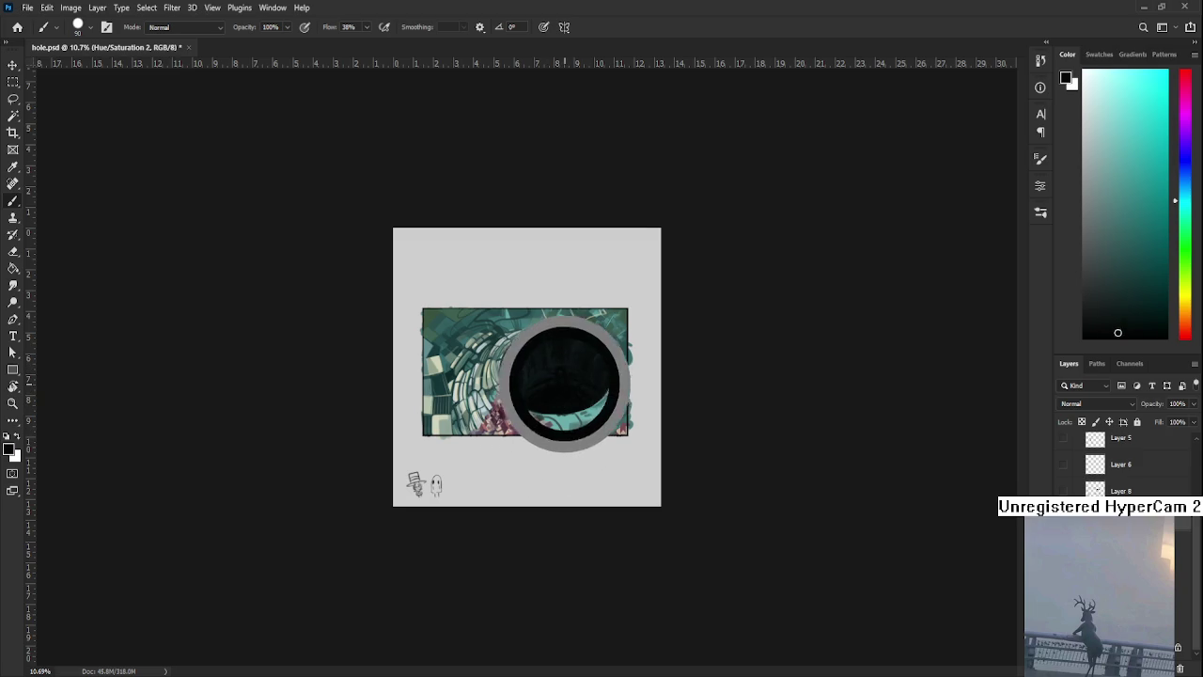
alt+click(555, 361)
alt+click(566, 379)
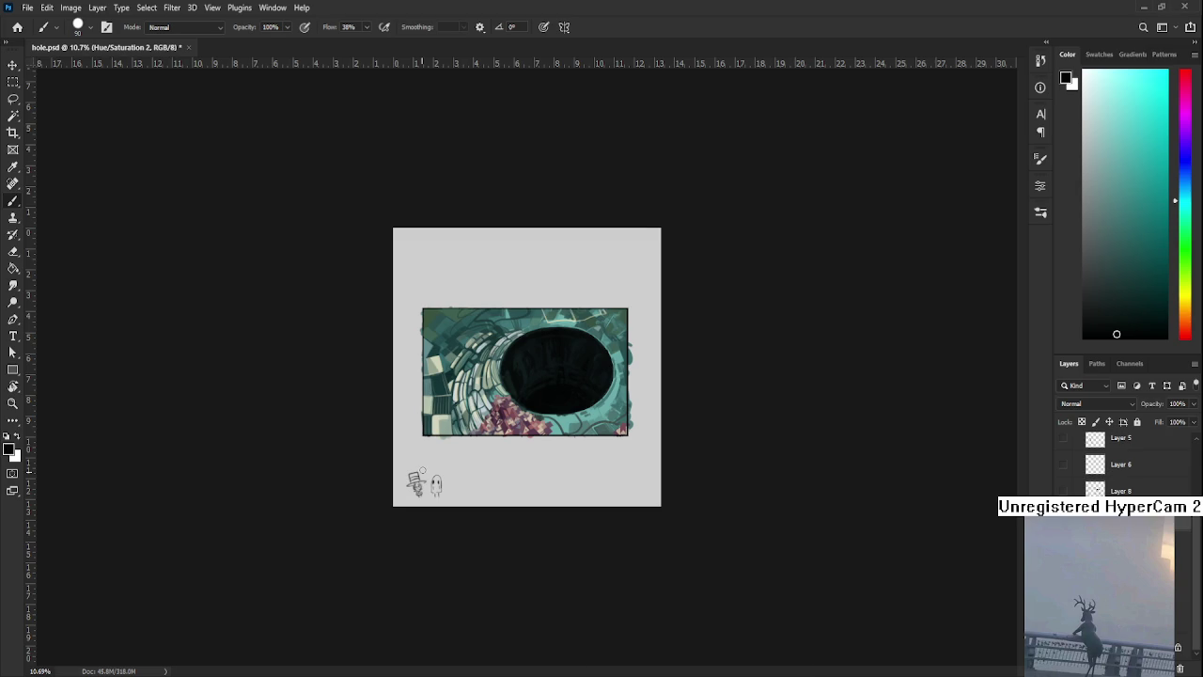
scroll(503, 379, up, 1)
scroll(503, 378, up, 1)
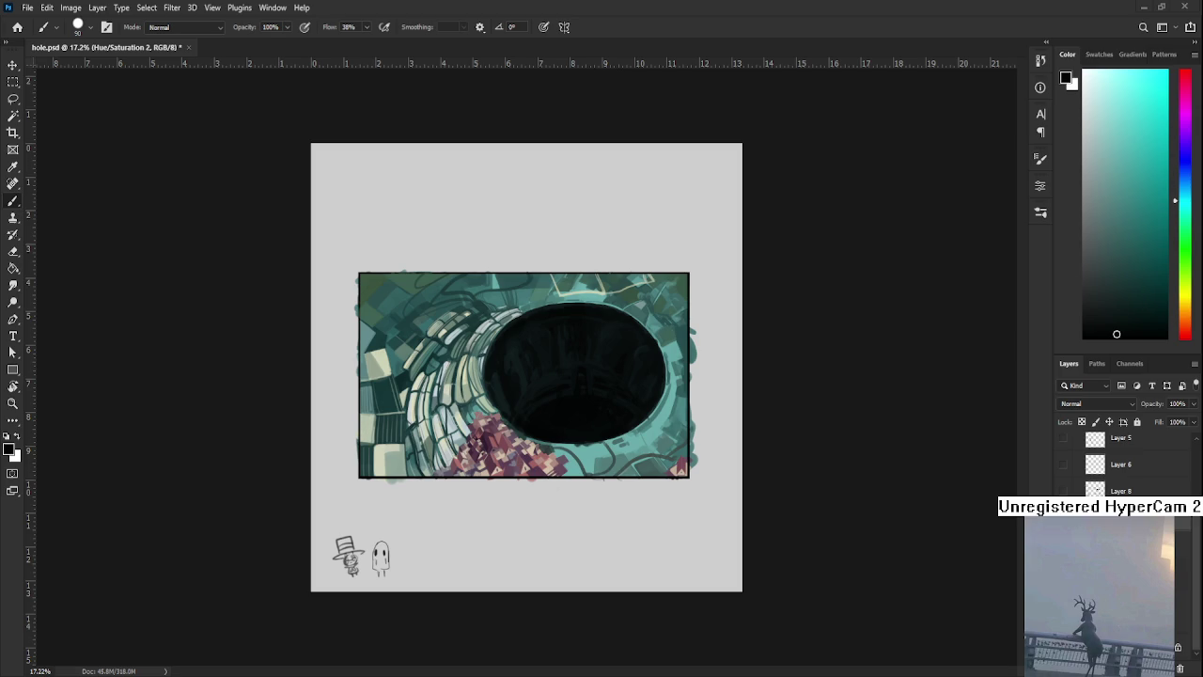
Switch to Layer 10 with white paint and try test mist strokes, undoing them
scroll(643, 517, up, 1)
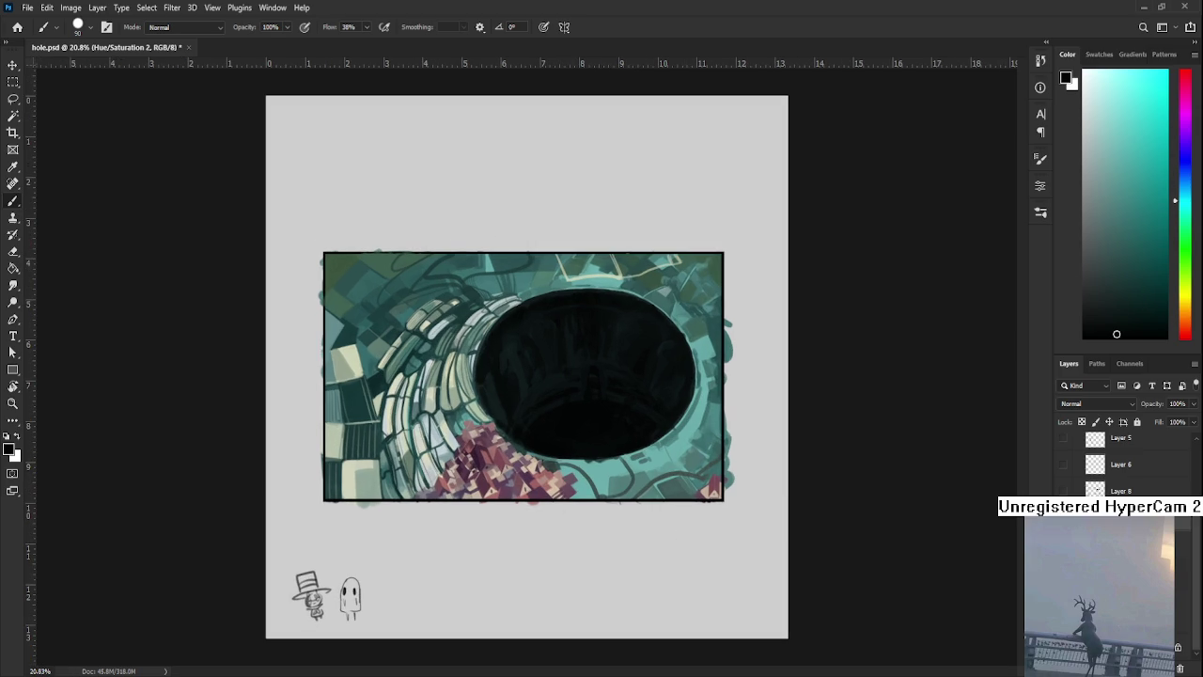
key(ctrl+shift+alt+n)
key(x)
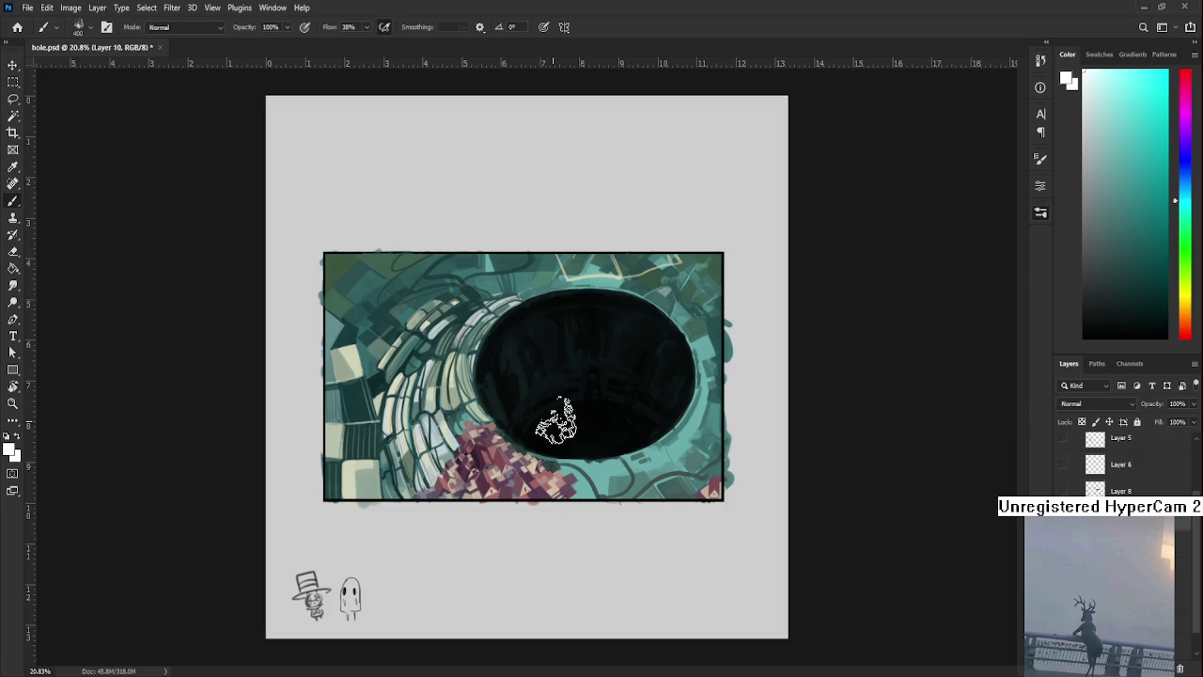
drag(577, 403, 612, 429)
key(ctrl+z)
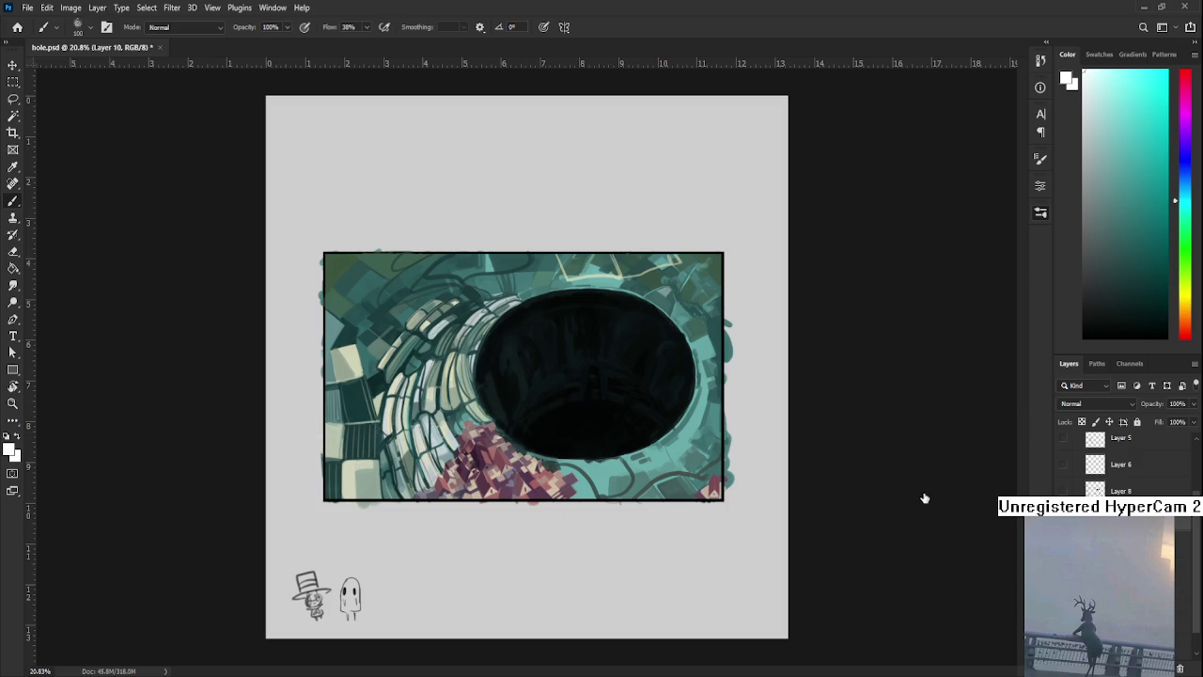
drag(524, 411, 445, 423)
key(ctrl+minus)
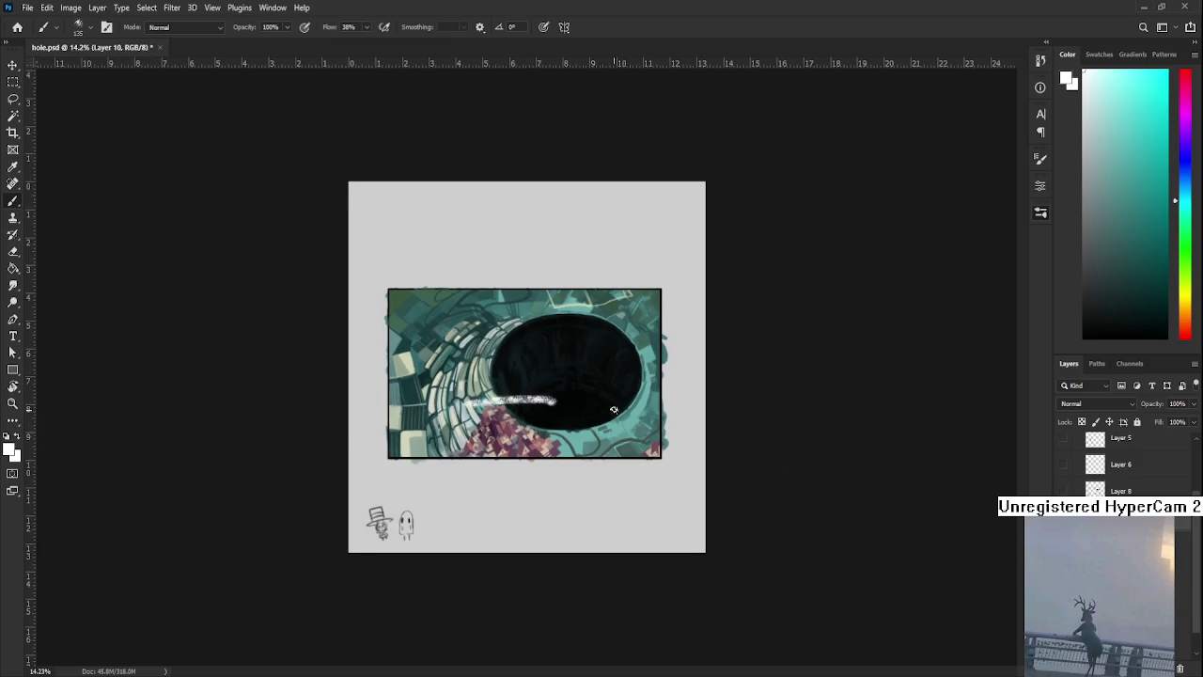
key(ctrl+plus)
key(ctrl+z)
drag(663, 423, 470, 414)
key(ctrl+z)
Enlarge the brush to 700 and paint soft white mist over the lower-left tunnel
key(bracketright)
key(bracketright)
key(bracketright)
drag(536, 394, 395, 414)
key(ctrl+z)
click(522, 385)
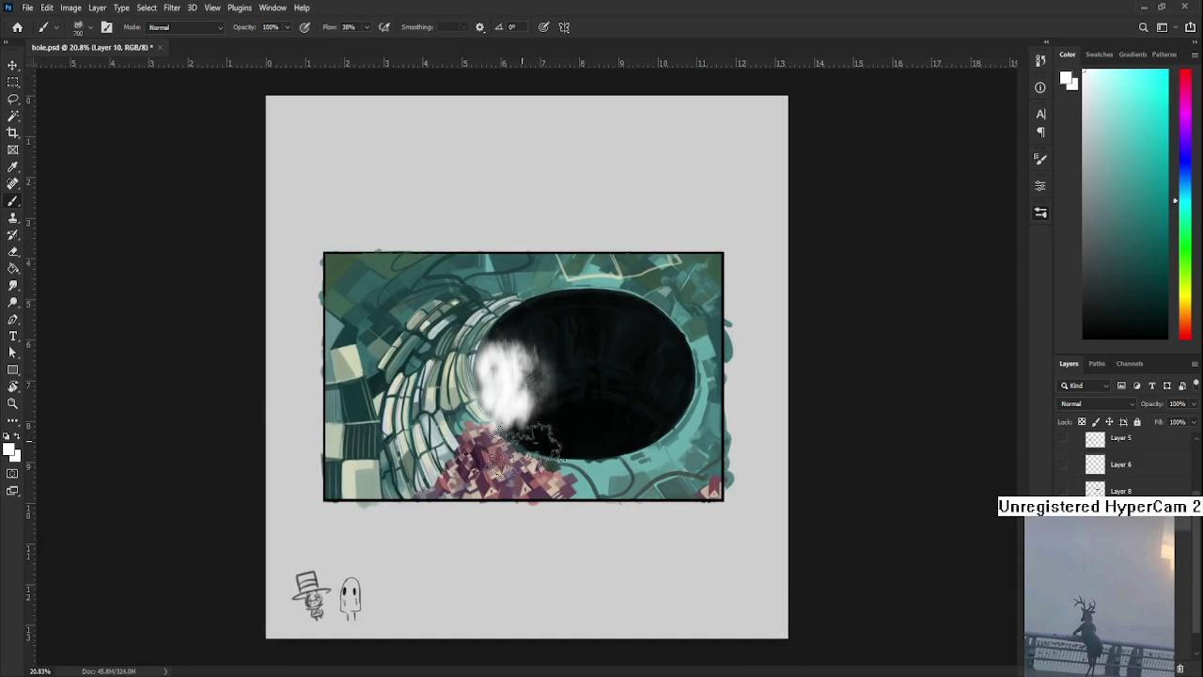
key(ctrl+z)
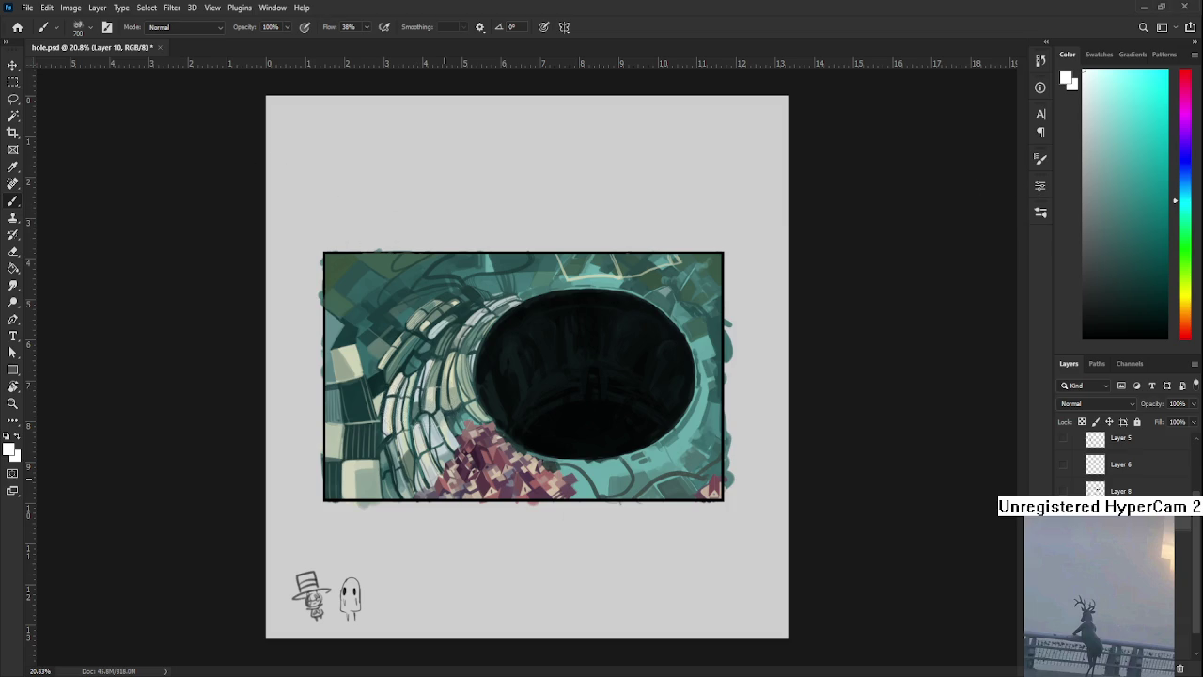
drag(414, 423, 366, 386)
mouse_move(376, 457)
mouse_down()
mouse_move(348, 404)
mouse_move(376, 489)
mouse_up()
key(ctrl+z)
key(ctrl+z)
drag(347, 404, 357, 457)
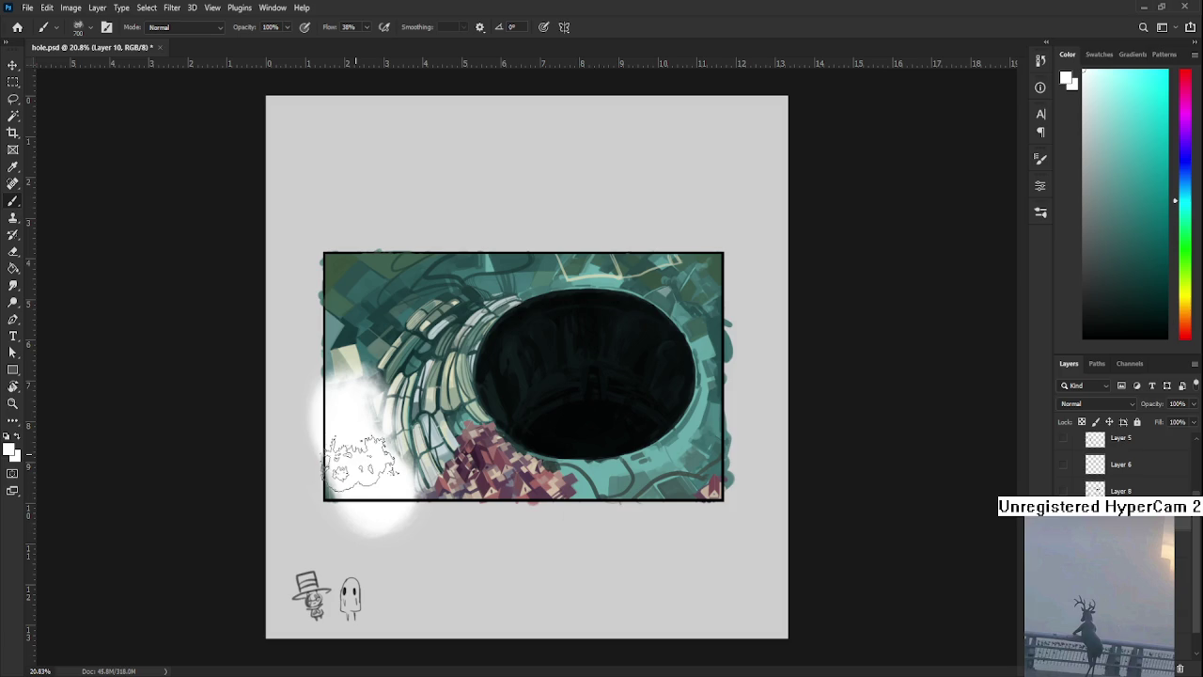
Set the mist layer to 45% opacity, add light wisps, and ready a 180° eraser
drag(1194, 403, 1160, 423)
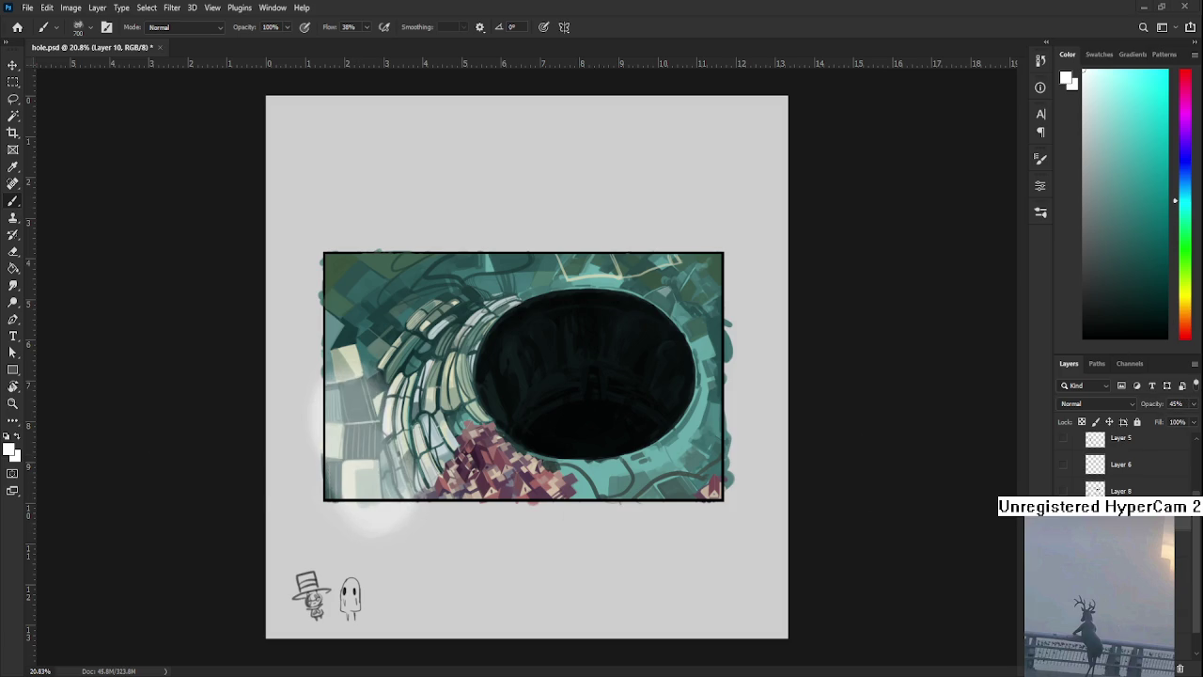
drag(497, 400, 479, 437)
mouse_move(442, 393)
mouse_down()
mouse_move(450, 443)
mouse_move(526, 404)
mouse_up()
key(ctrl+z)
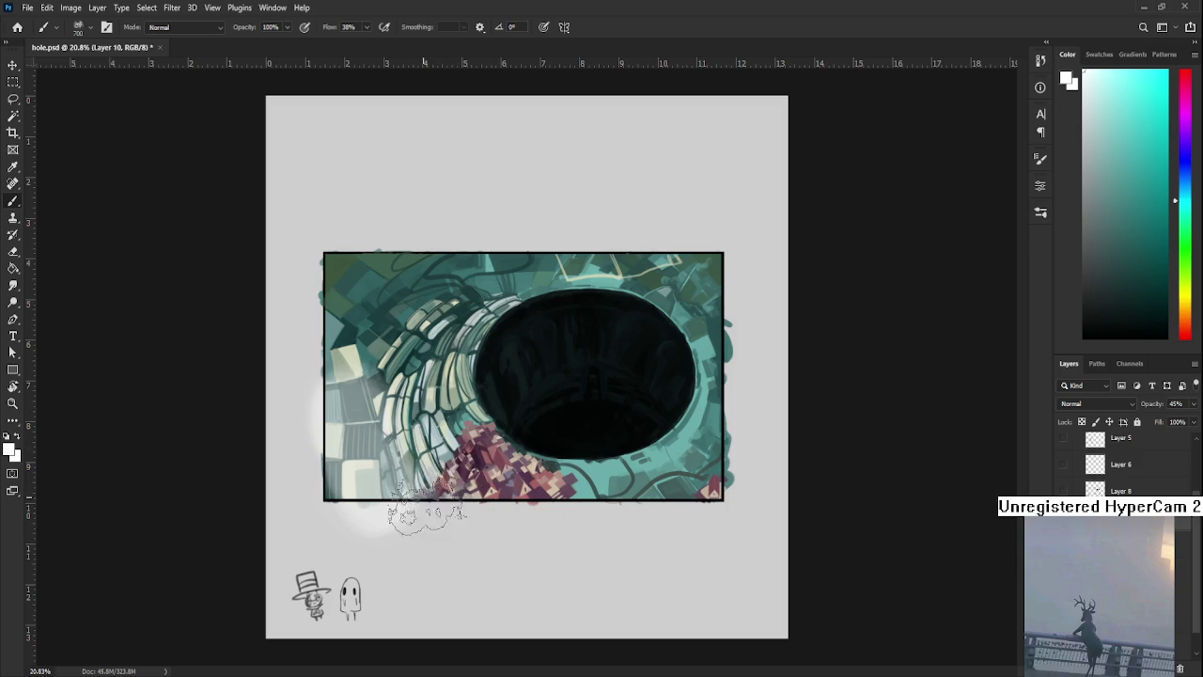
key(e)
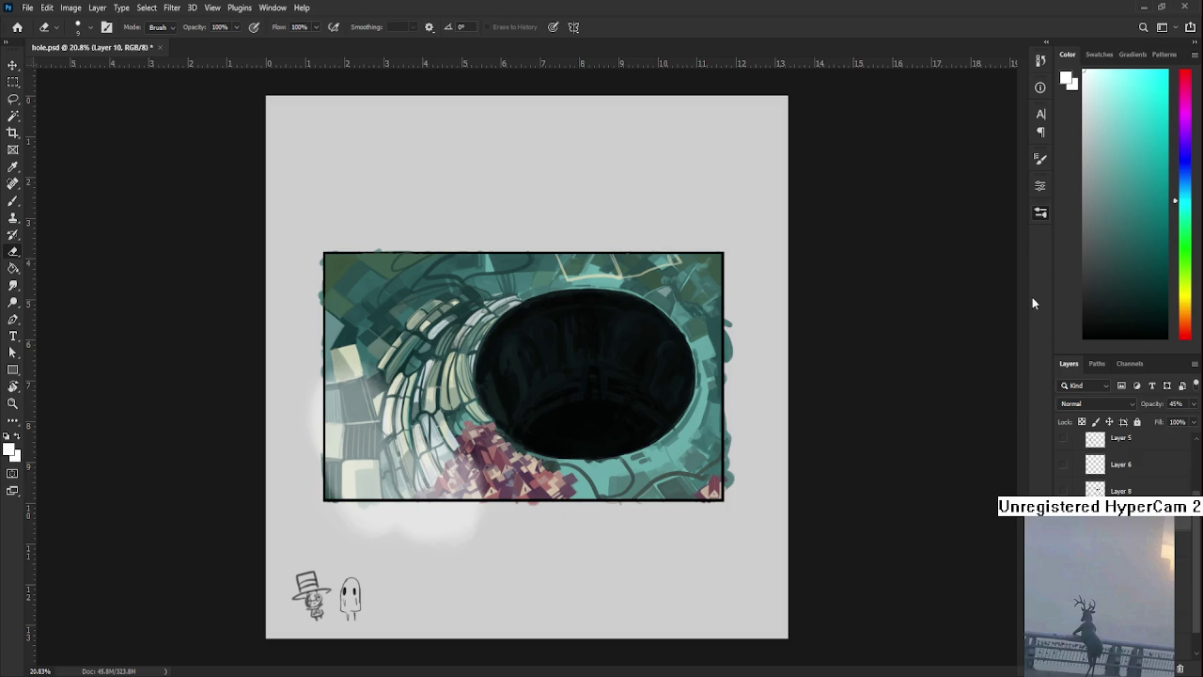
key(shift+Right)
Zoom into the tunnel's left side, erase mist off the pale tile, and fit the view
scroll(540, 394, up, 2)
scroll(540, 394, up, 2)
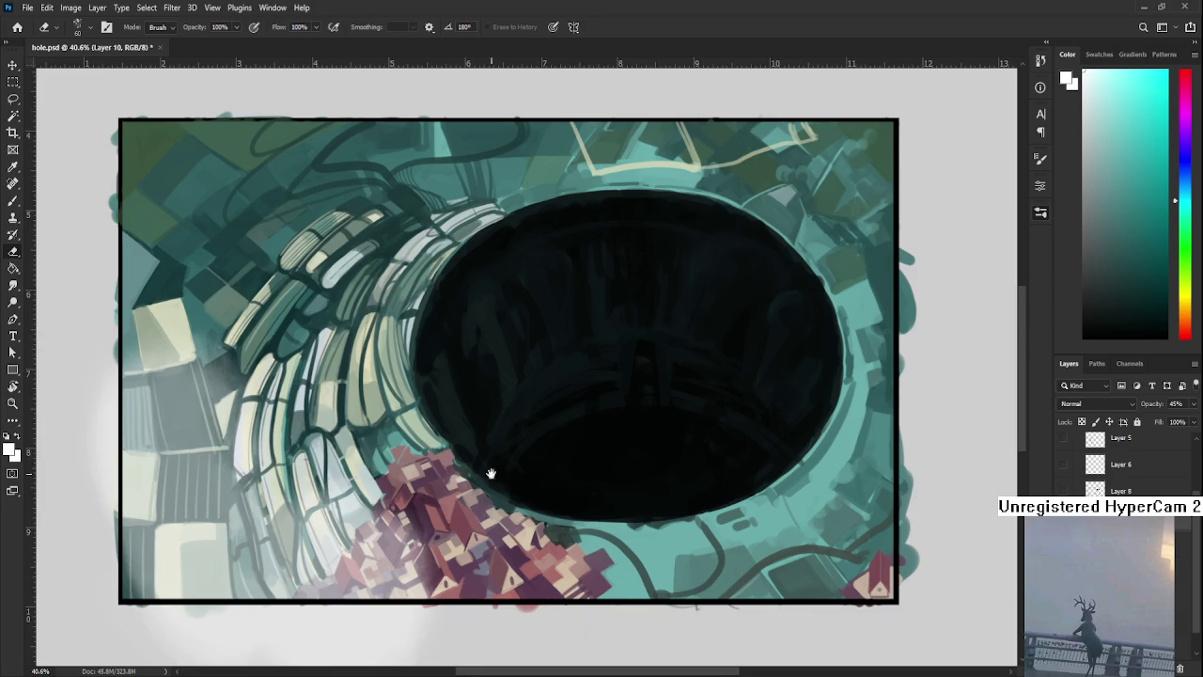
drag(491, 473, 577, 448)
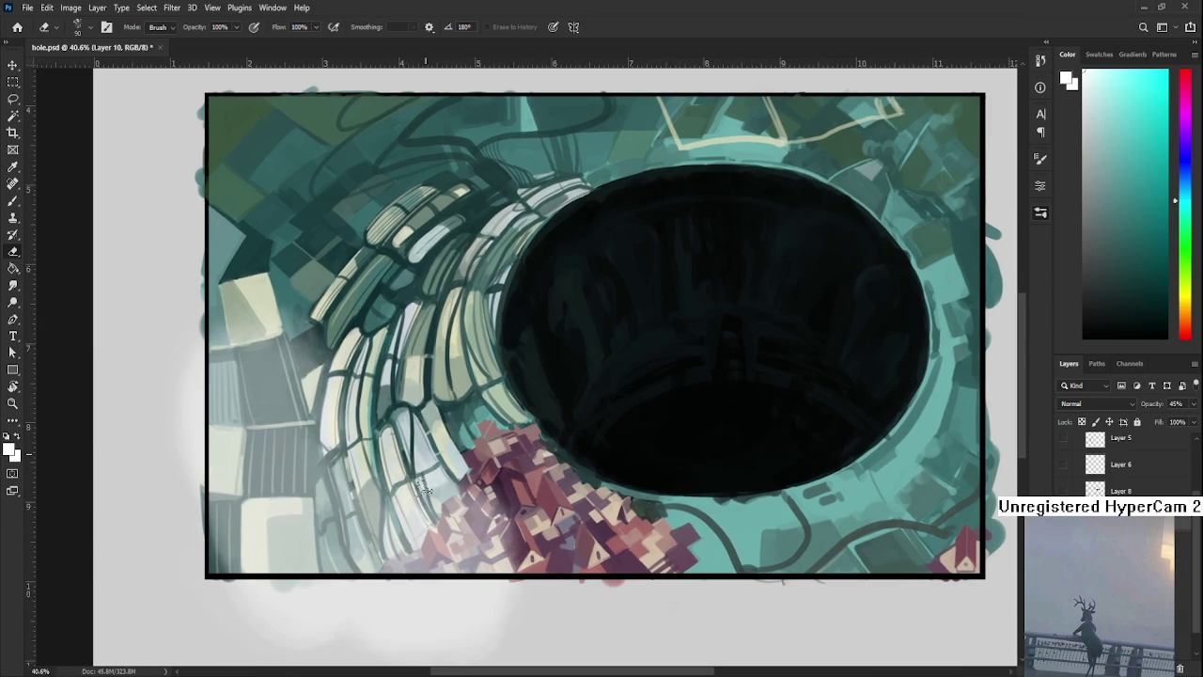
drag(361, 440, 429, 501)
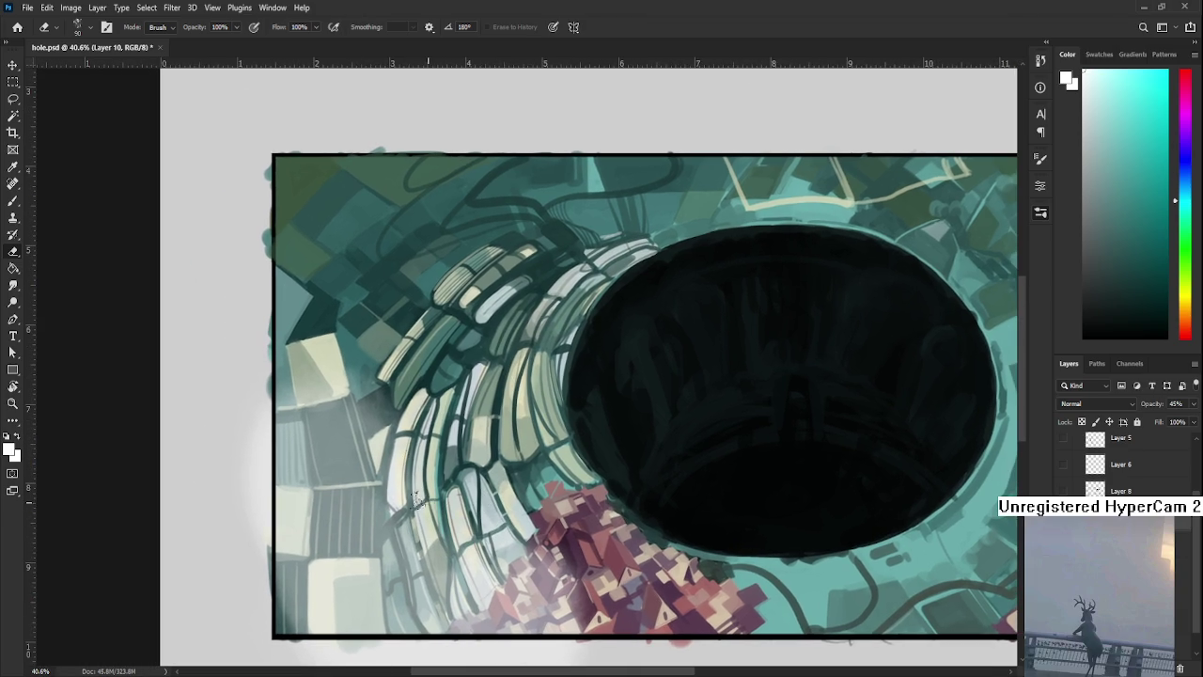
mouse_move(376, 428)
mouse_down()
mouse_move(423, 457)
mouse_move(353, 441)
mouse_up()
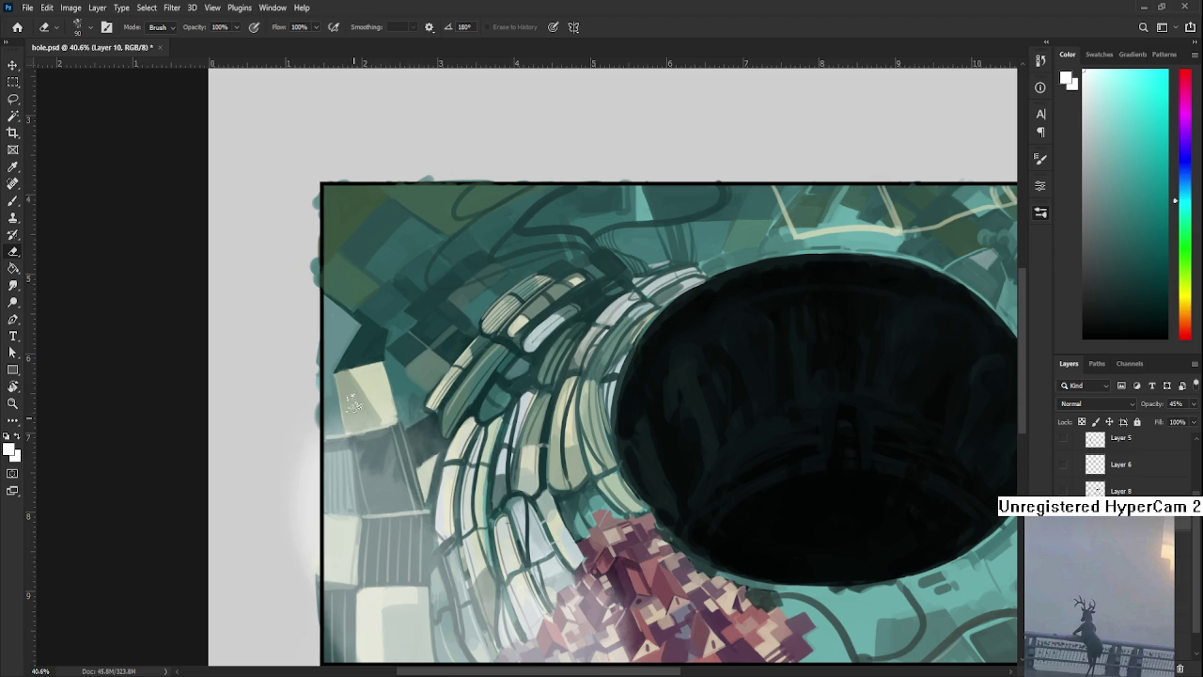
mouse_move(389, 460)
mouse_down()
mouse_move(376, 451)
mouse_move(407, 498)
mouse_move(376, 457)
mouse_move(403, 520)
mouse_move(398, 505)
mouse_move(444, 472)
mouse_move(448, 497)
mouse_up()
key(ctrl+0)
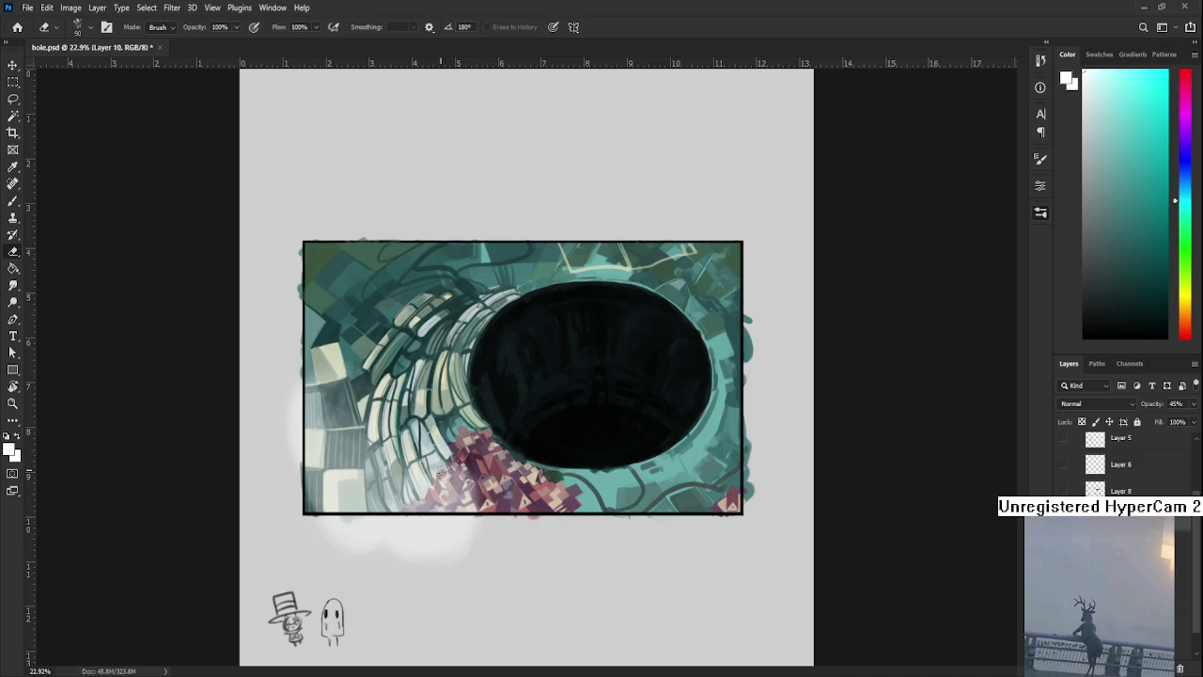
Extend the mist up the left edge and below the frame, then enlarge the eraser to 500
mouse_move(301, 460)
mouse_down()
mouse_move(324, 502)
mouse_move(336, 454)
mouse_up()
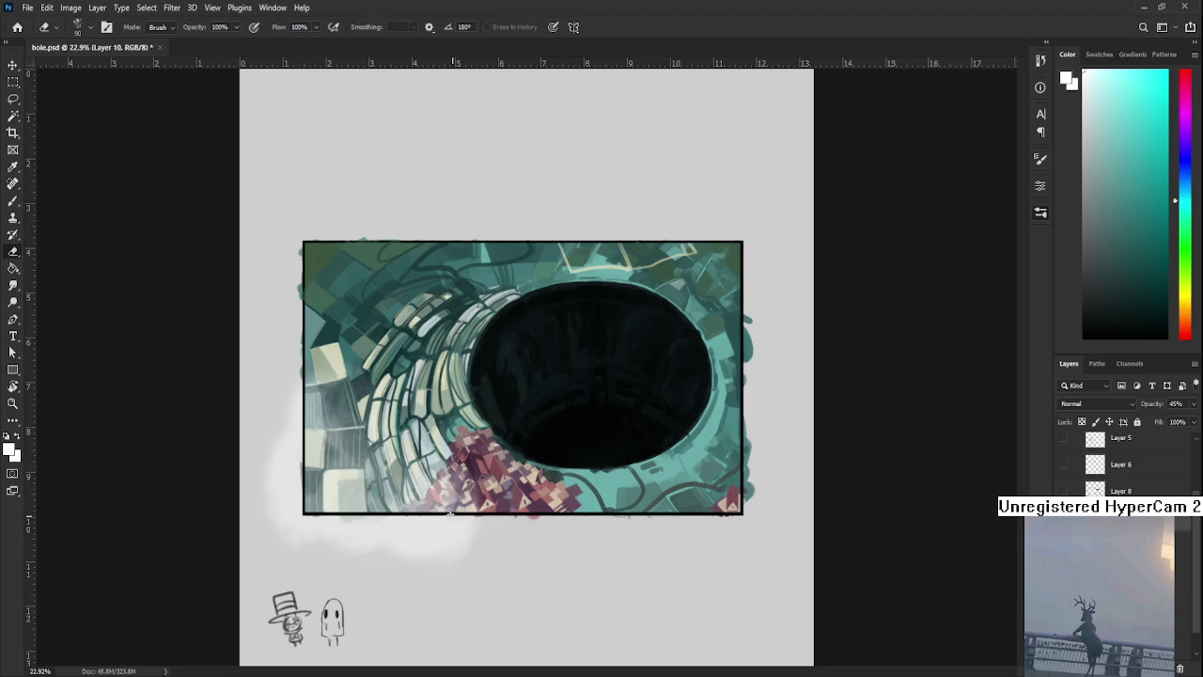
key(b)
drag(498, 512, 550, 540)
key(e)
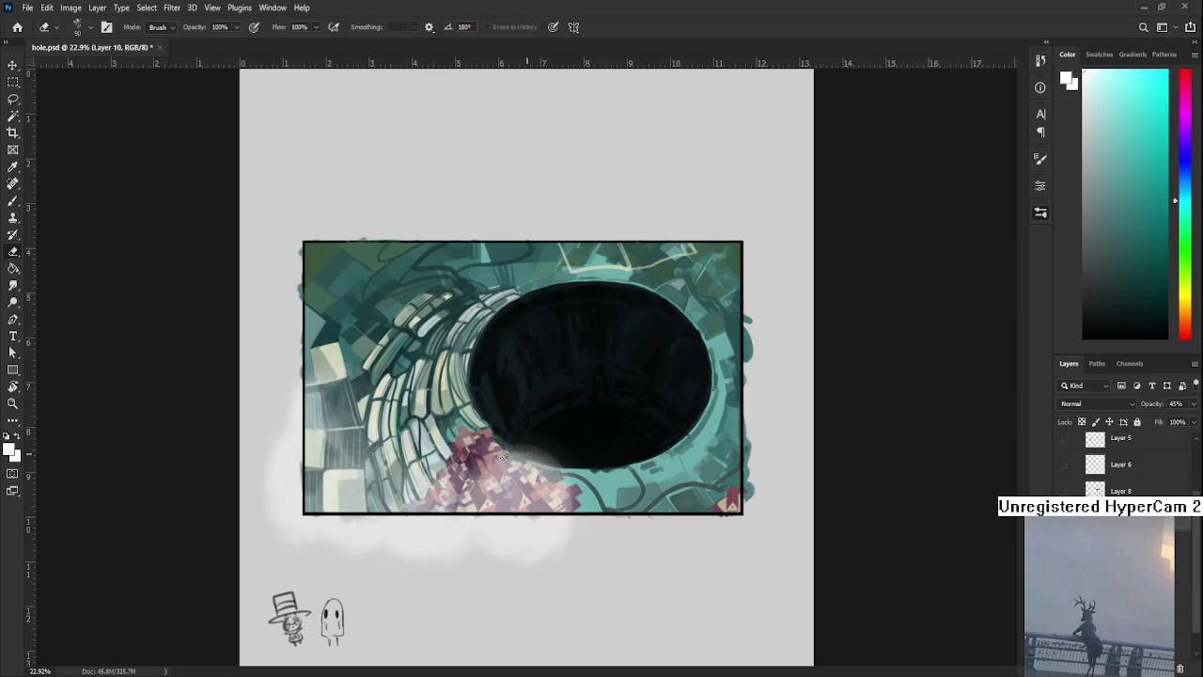
key(bracketright)
key(bracketright)
key(bracketright)
key(bracketright)
key(bracketright)
key(bracketright)
key(bracketright)
key(bracketright)
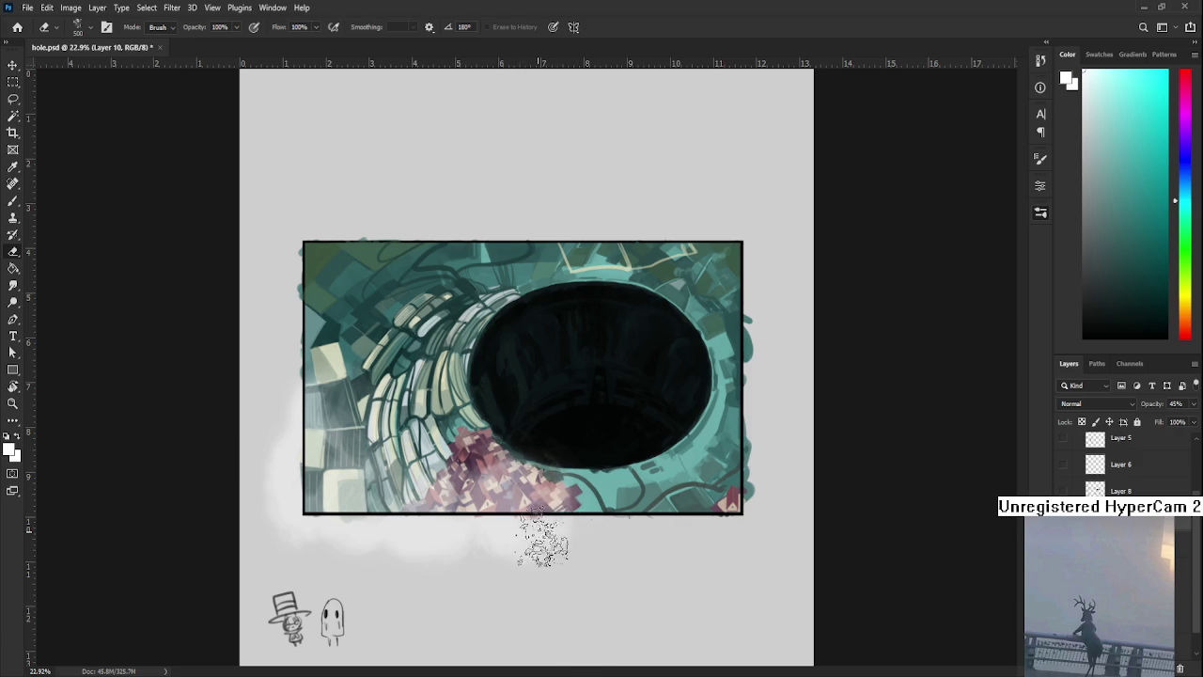
Paint white haze at the top-left corner, then thin it with a smaller eraser
key(b)
drag(414, 272, 310, 282)
mouse_move(404, 226)
mouse_down()
mouse_move(320, 278)
mouse_move(386, 292)
mouse_up()
key(e)
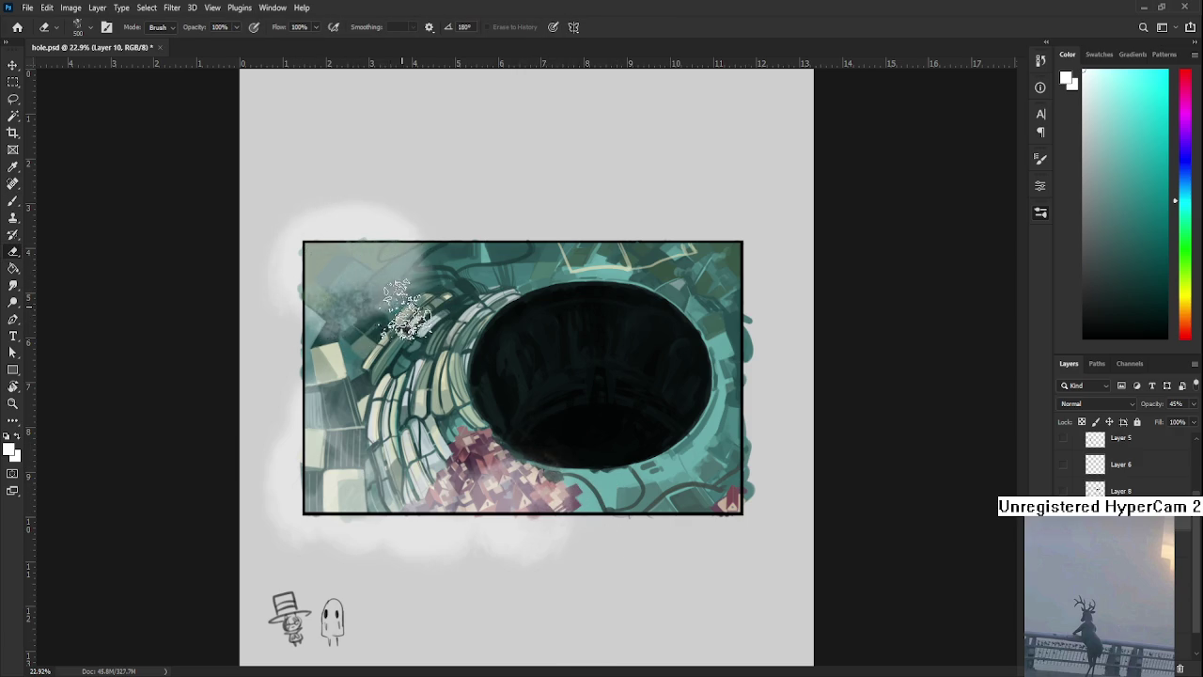
key(bracketleft)
key(bracketleft)
key(bracketleft)
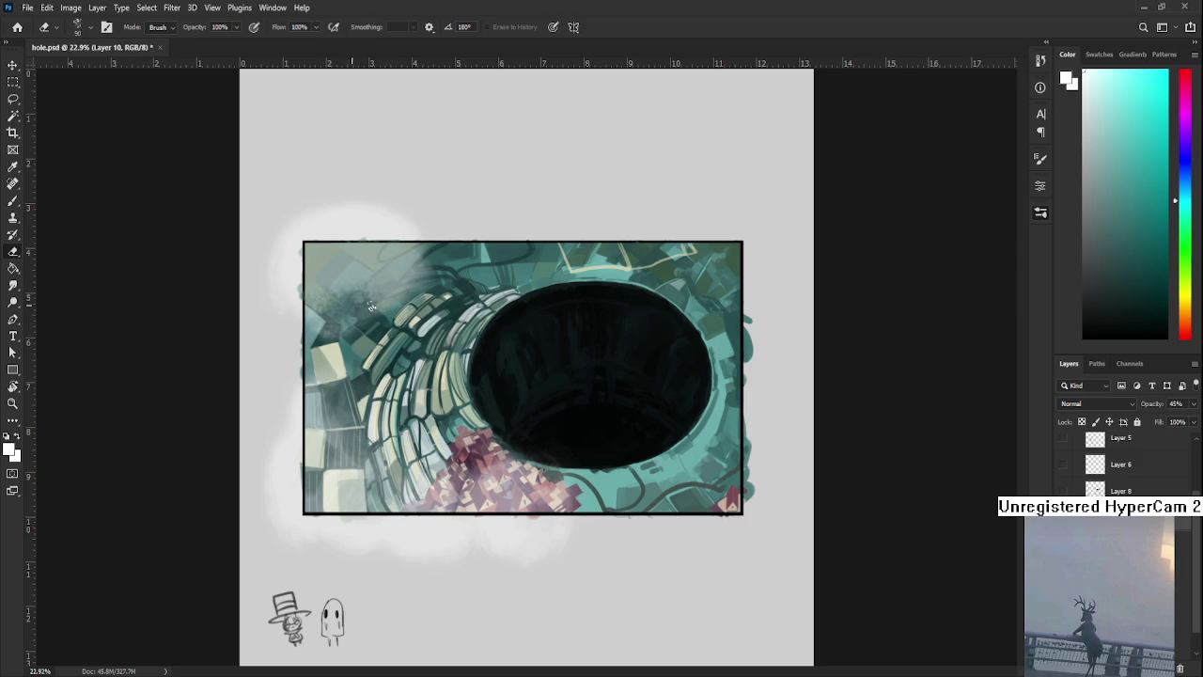
mouse_move(355, 312)
mouse_down()
mouse_move(331, 327)
mouse_move(413, 258)
mouse_up()
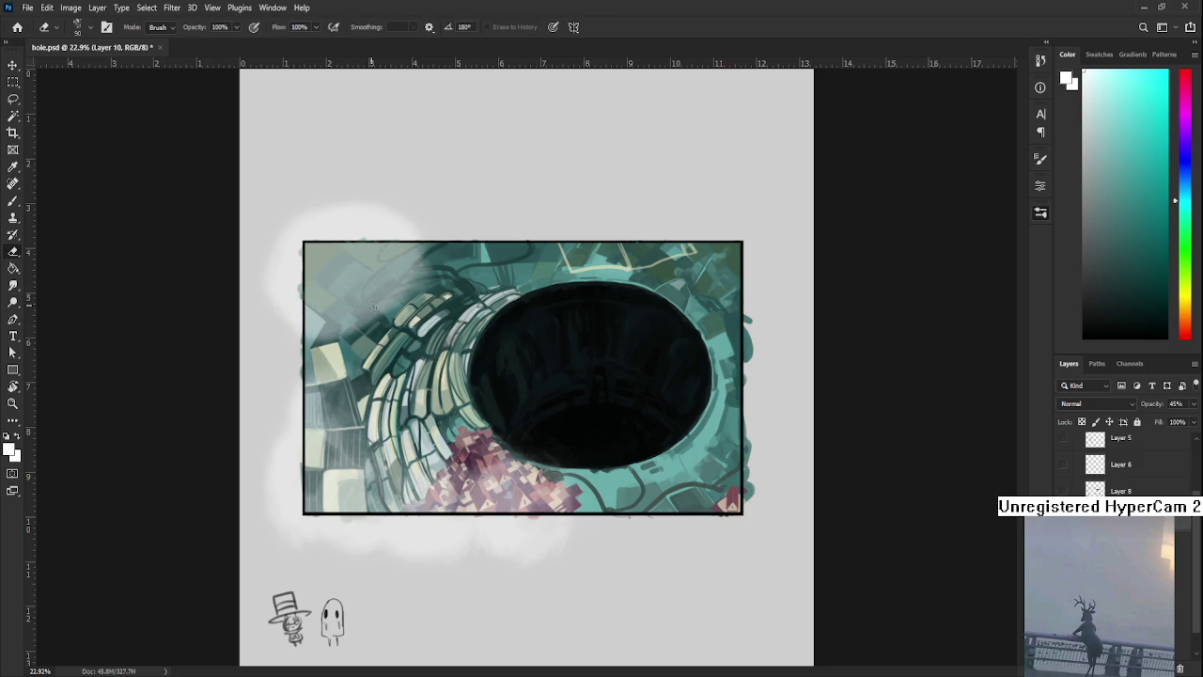
mouse_move(373, 319)
mouse_down()
mouse_move(407, 291)
mouse_move(374, 314)
mouse_up()
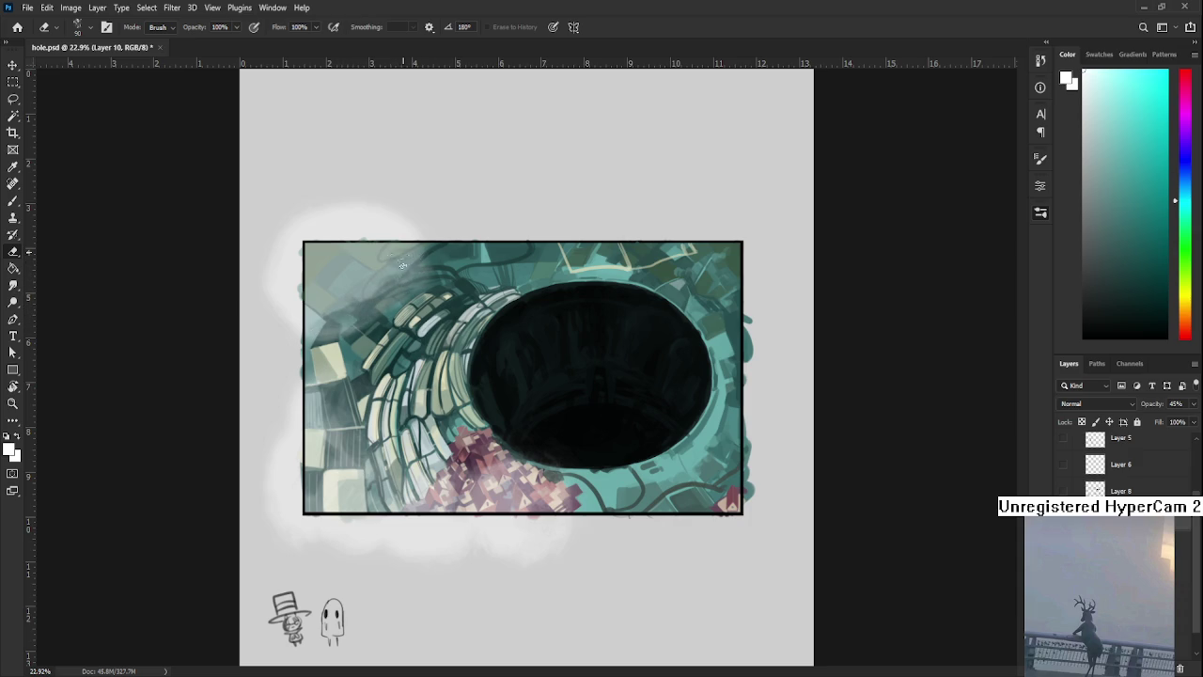
key(b)
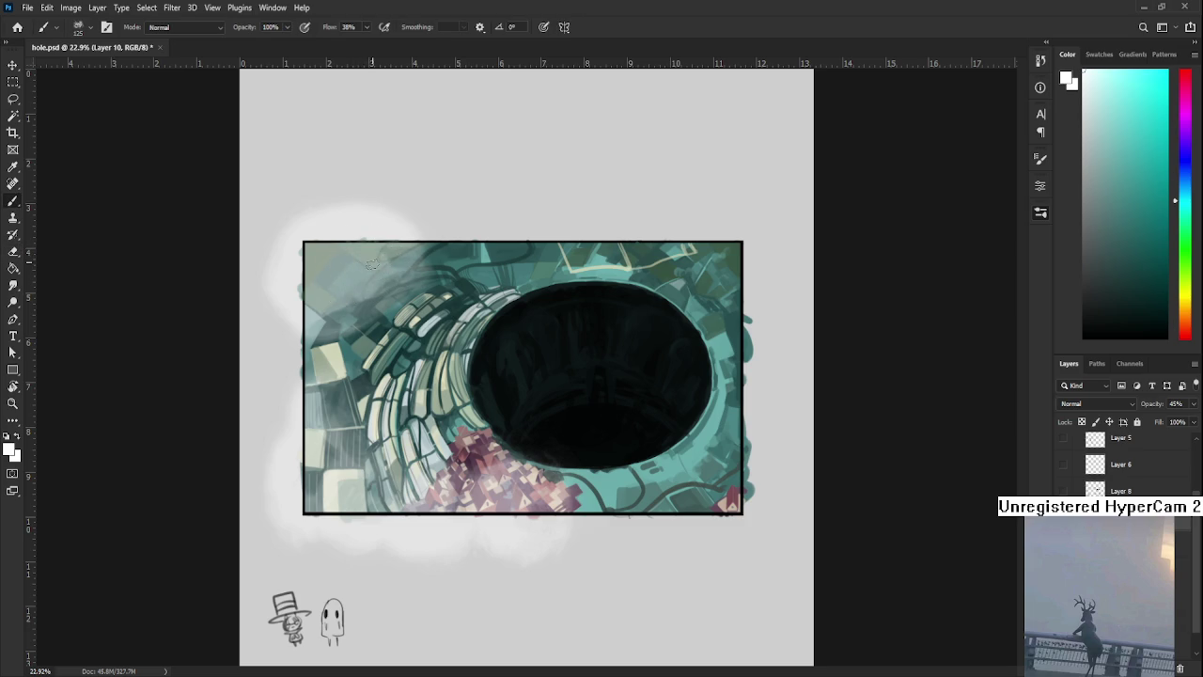
Toggle repeatedly between the Brush and Eraser tools
key(e)
key(b)
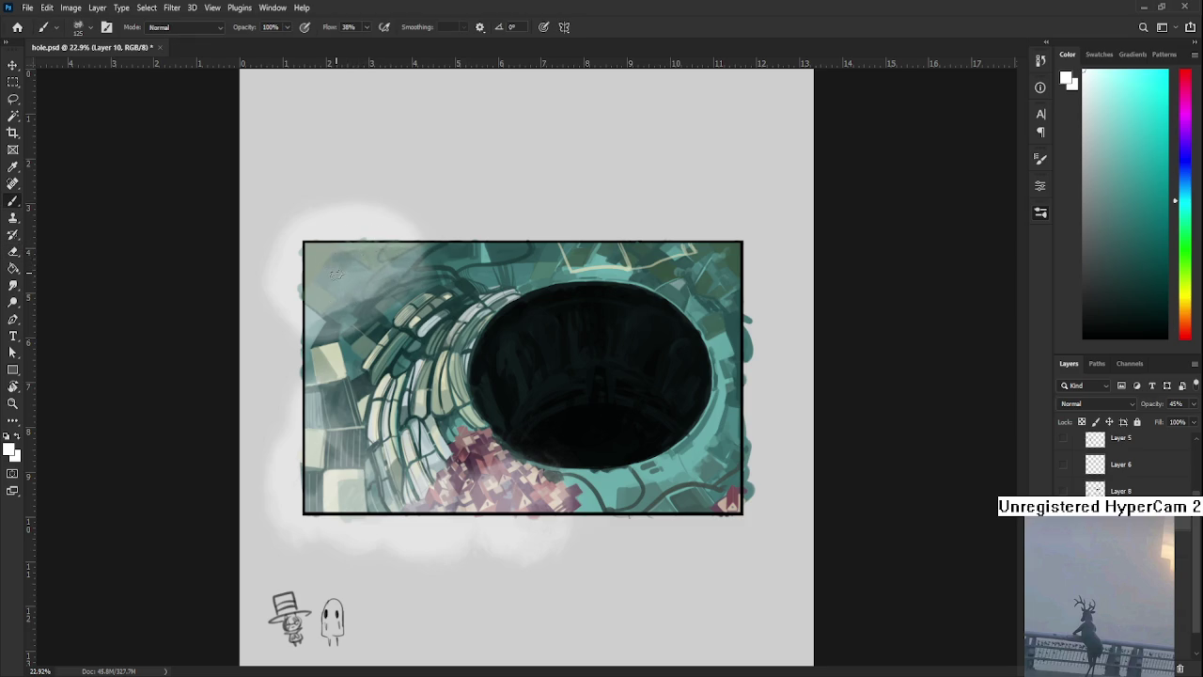
key(e)
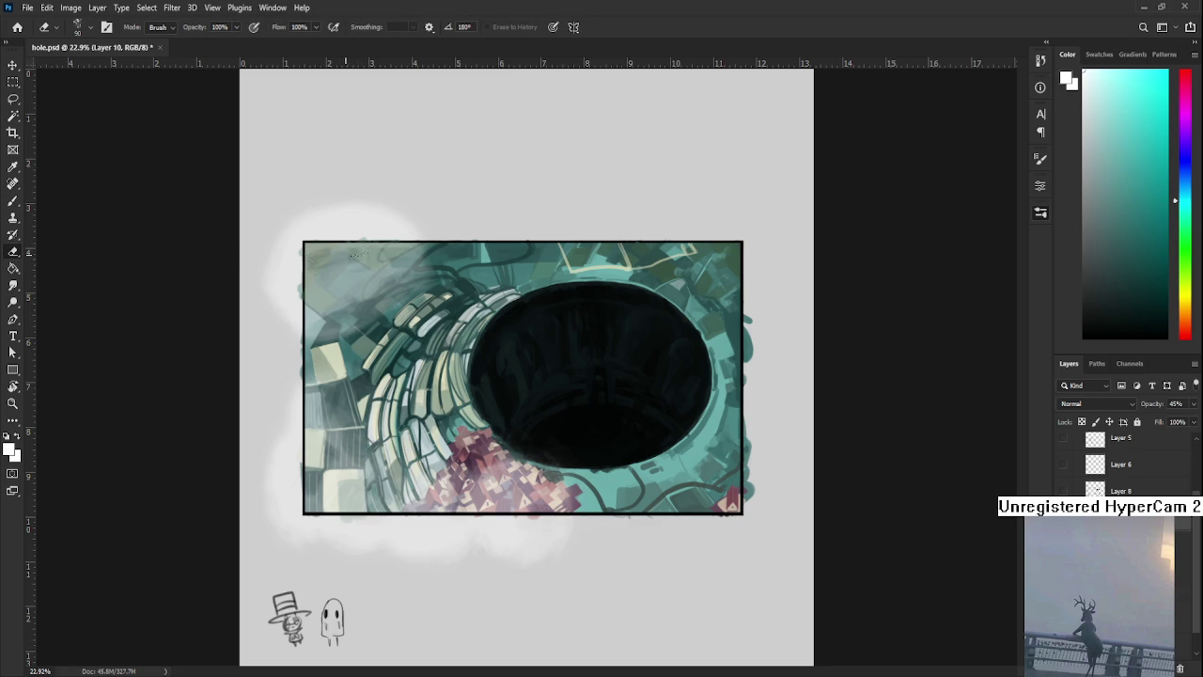
key(b)
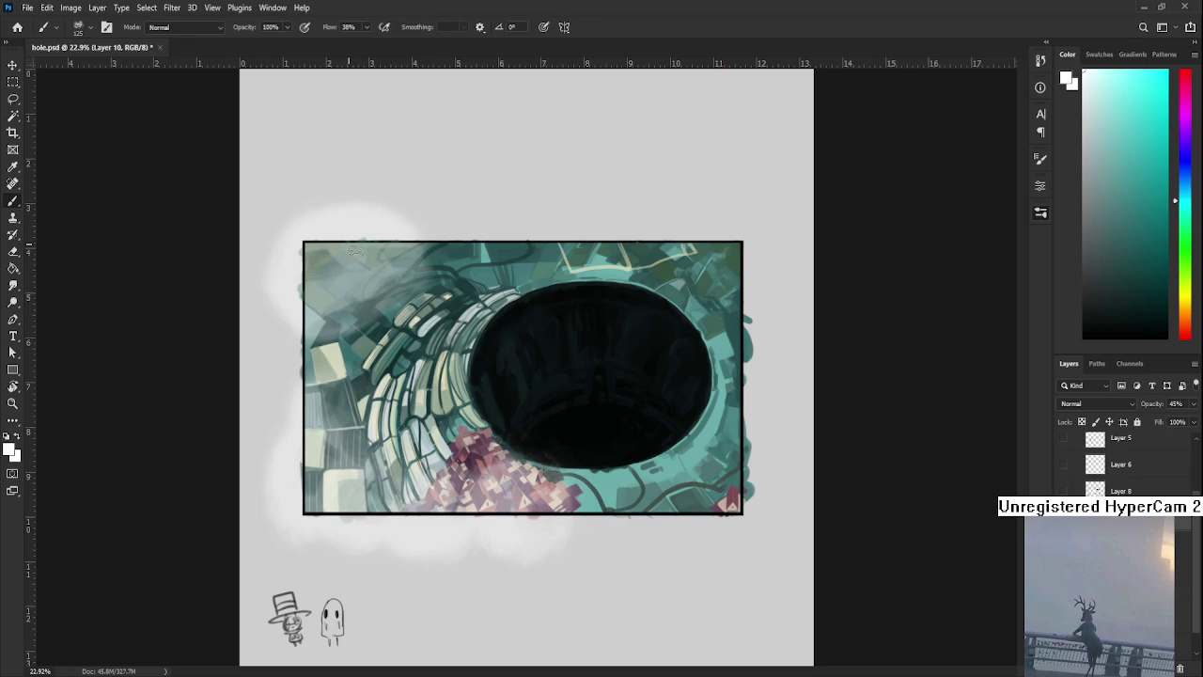
key(e)
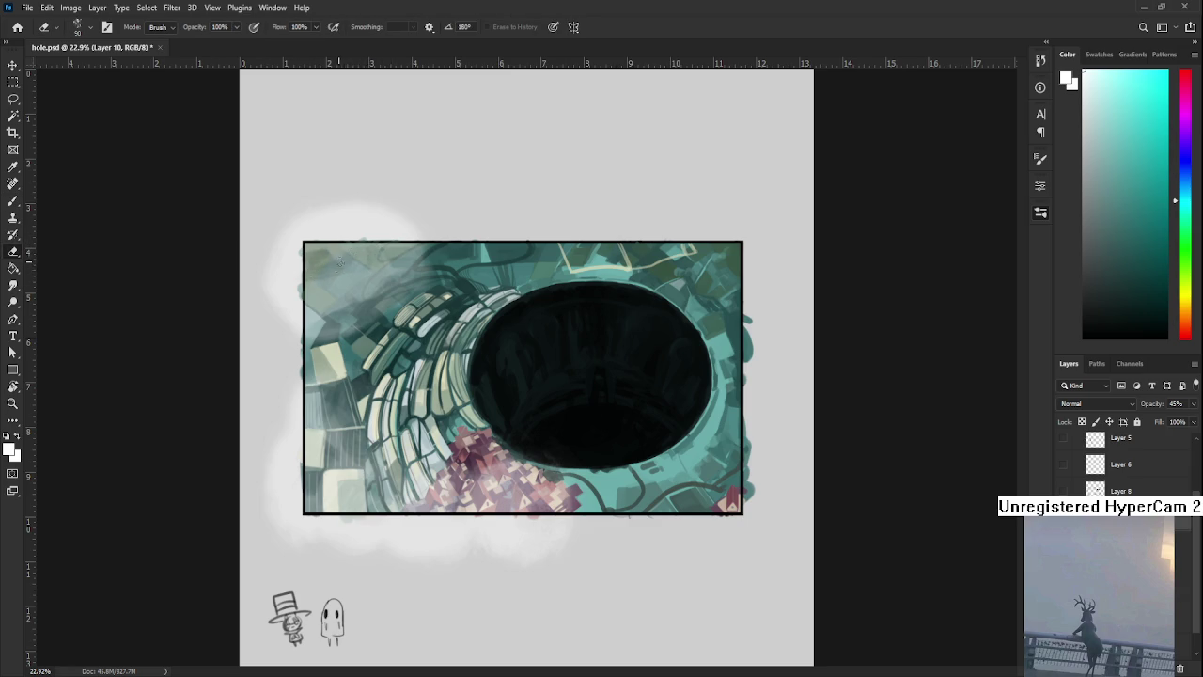
key(b)
key(e)
key(b)
key(e)
key(b)
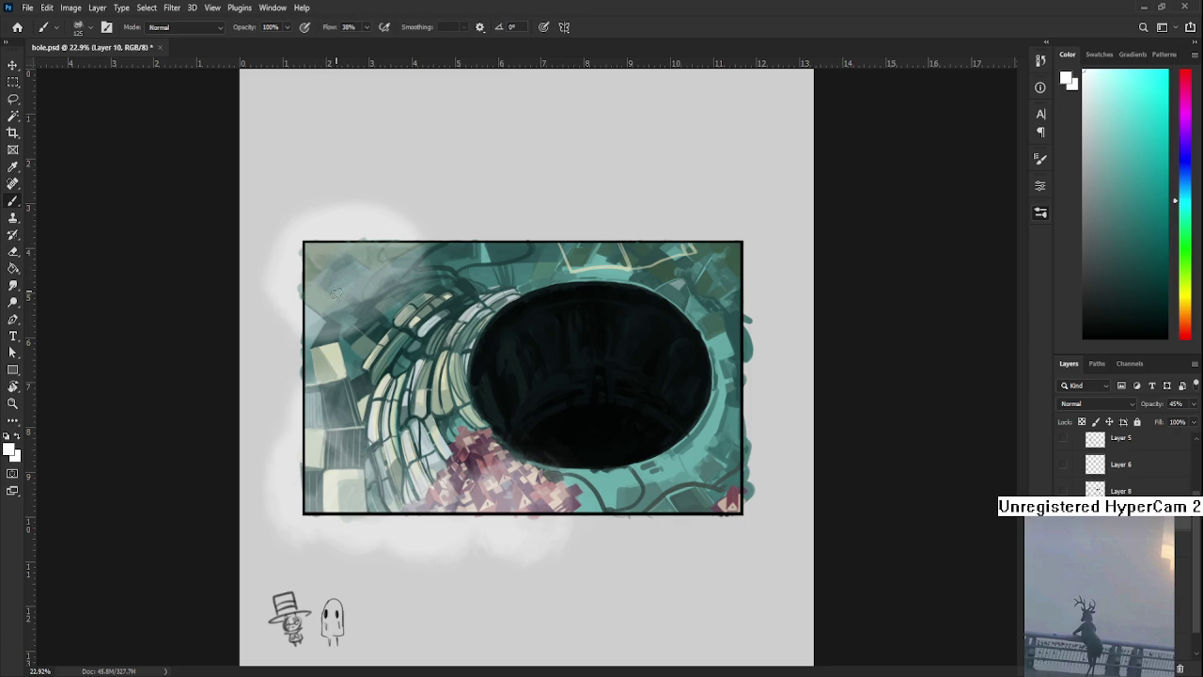
key(e)
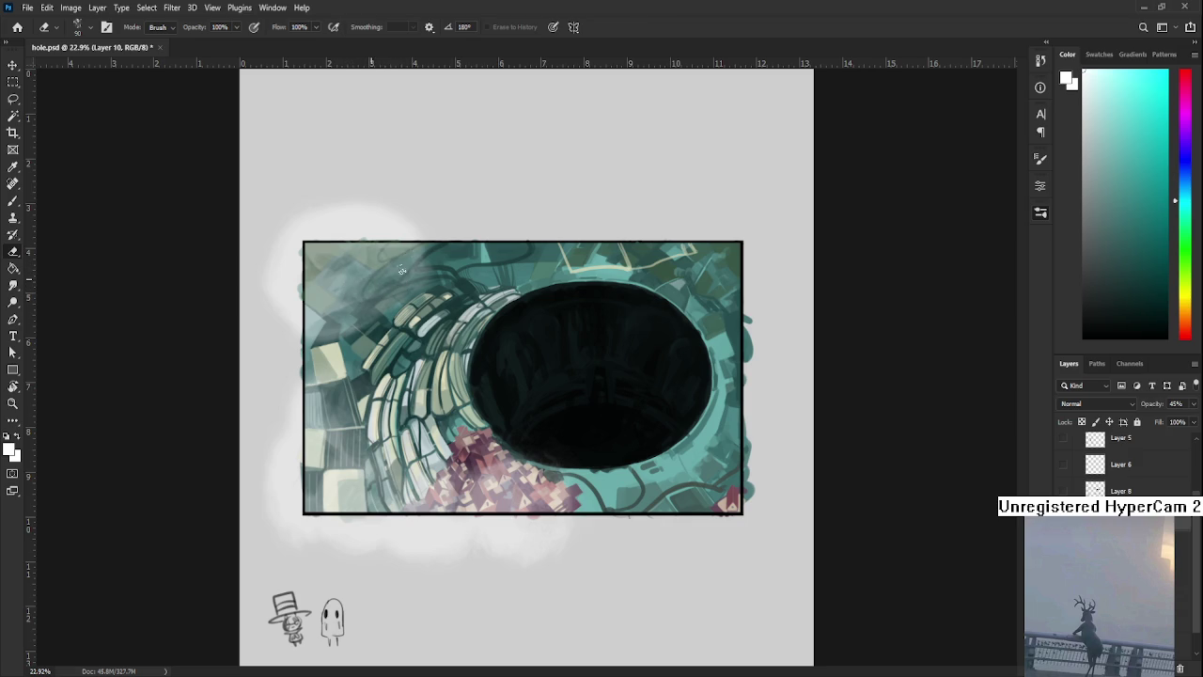
Dab a light mist patch at the top-left, zoom out, and enlarge the eraser to about 200
key(b)
mouse_move(413, 269)
mouse_down()
mouse_move(432, 256)
mouse_move(425, 272)
mouse_move(428, 250)
mouse_up()
key(e)
scroll(511, 449, down, 5)
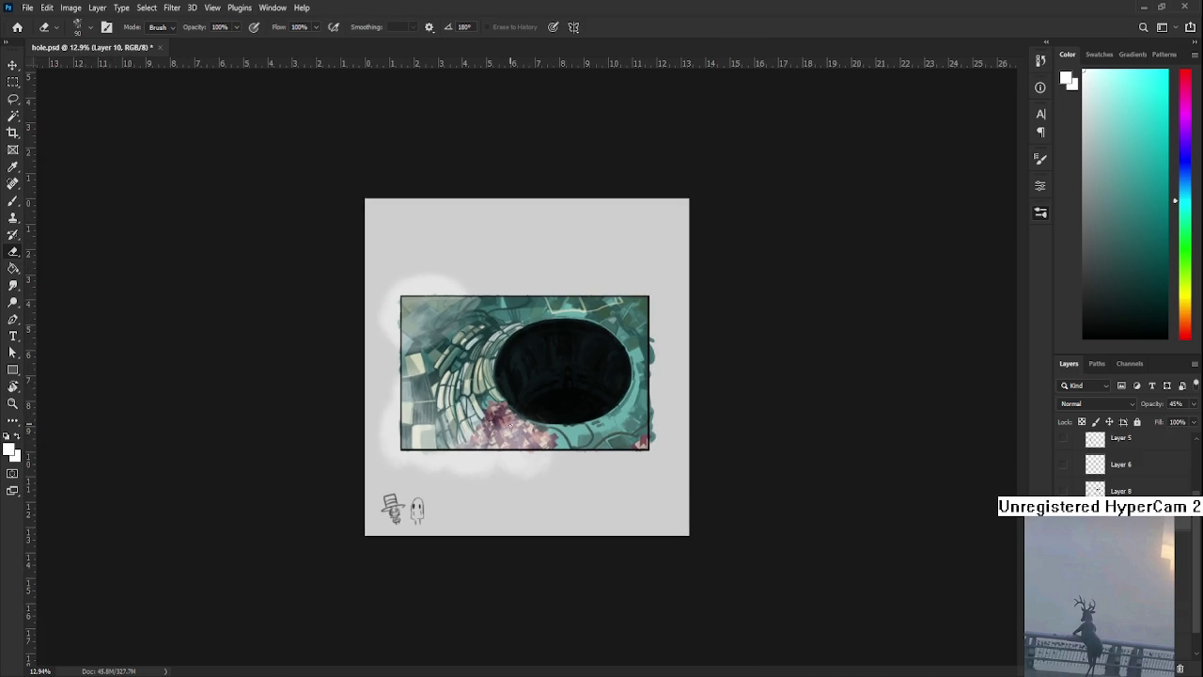
key(bracketright)
key(bracketright)
key(bracketright)
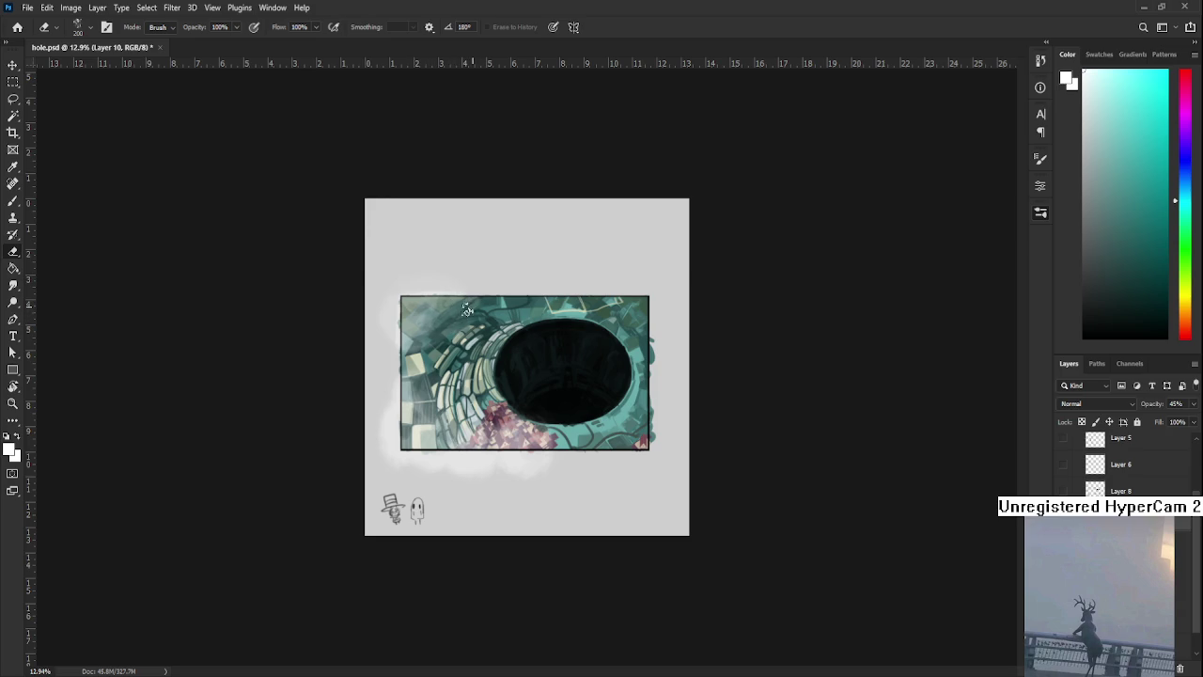
Brush soft white mist along the artwork's top-right edge, then along the top edge
key(b)
mouse_move(608, 302)
mouse_down()
mouse_move(644, 320)
mouse_move(643, 304)
mouse_up()
key(e)
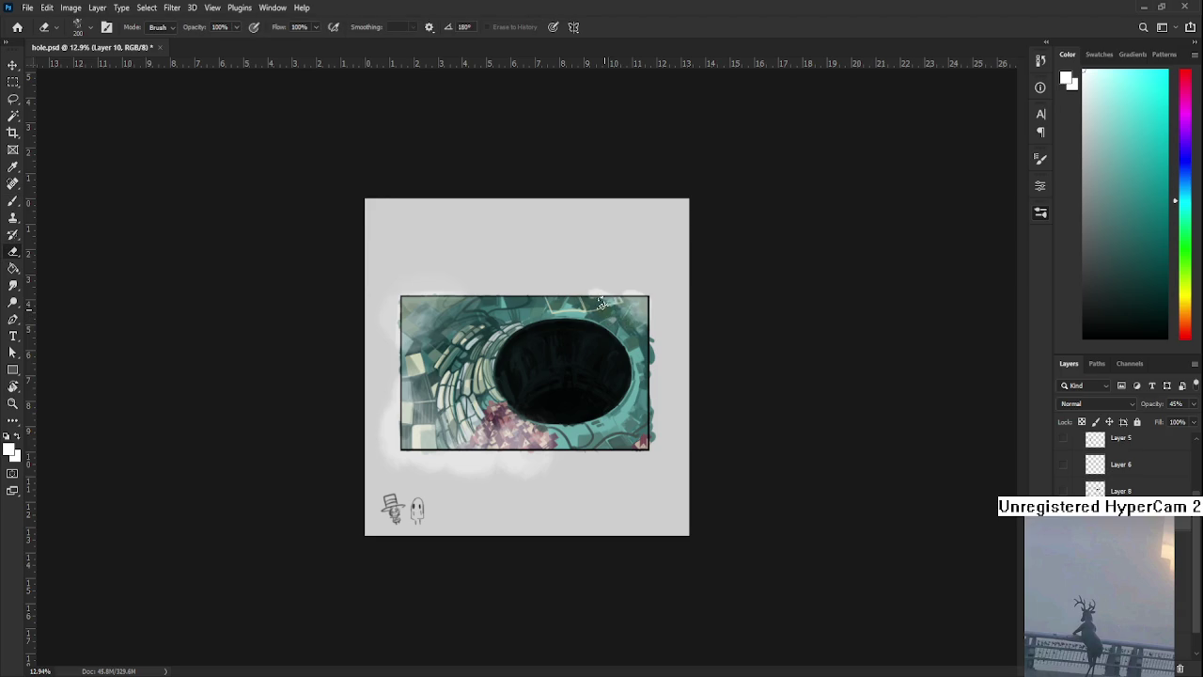
key(b)
mouse_move(610, 307)
mouse_down()
mouse_move(557, 298)
mouse_move(575, 306)
mouse_up()
key(e)
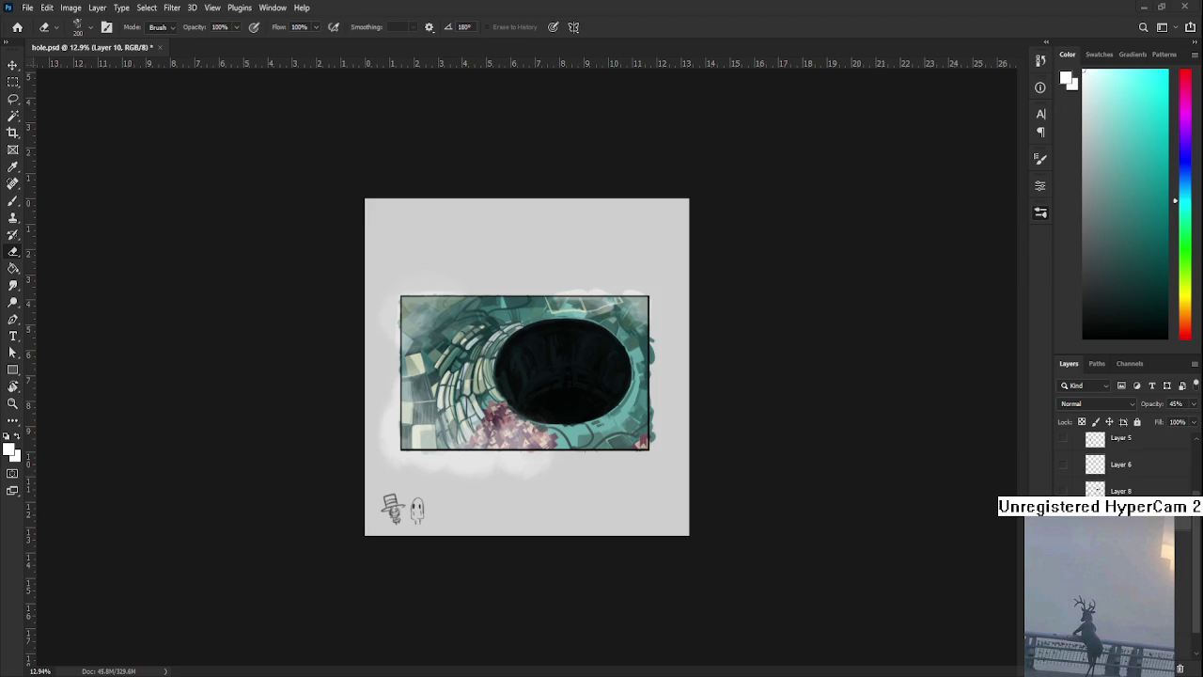
Trim white glow along the top edge and paint faint white strokes by the pit's left rim
key(b)
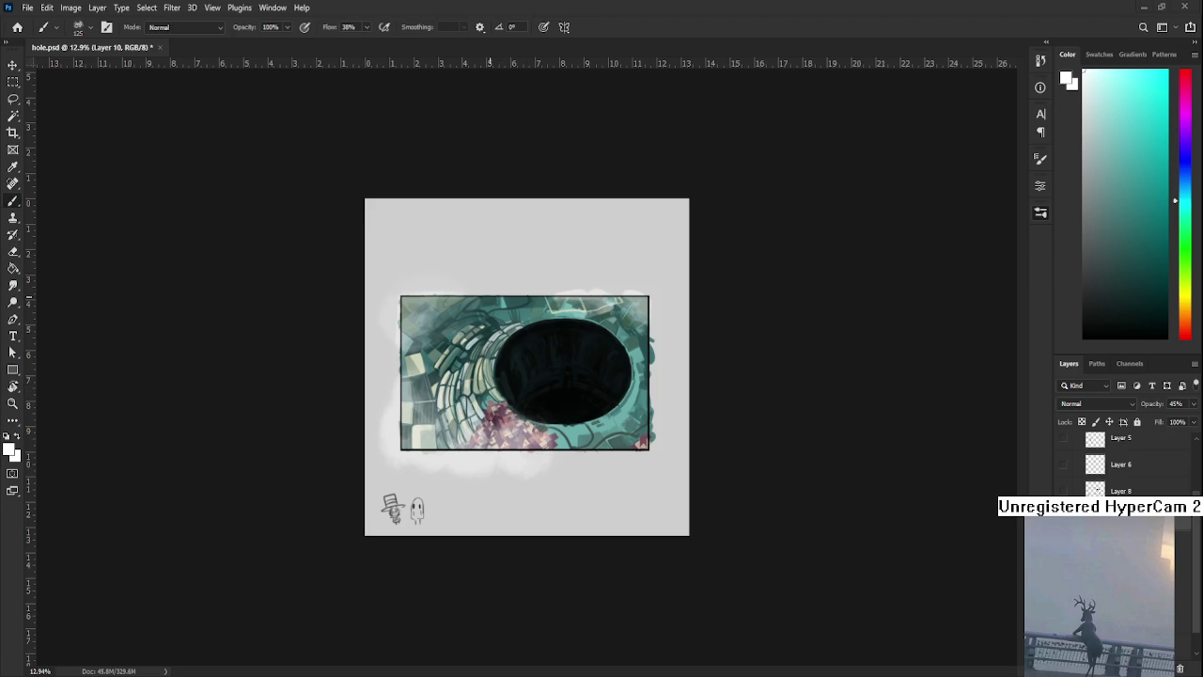
key(e)
drag(494, 299, 523, 314)
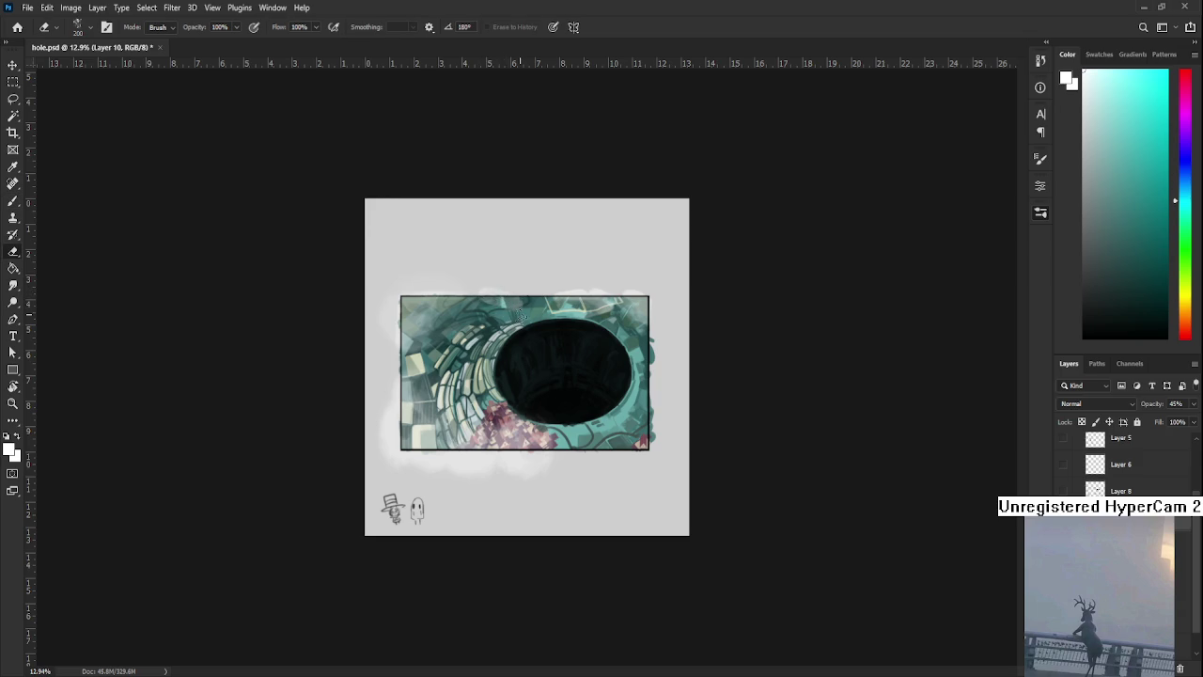
key(b)
mouse_move(497, 391)
mouse_down()
mouse_move(484, 371)
mouse_move(506, 385)
mouse_move(481, 374)
mouse_move(520, 384)
mouse_move(509, 373)
mouse_move(498, 387)
mouse_move(509, 361)
mouse_move(484, 393)
mouse_move(472, 370)
mouse_move(475, 390)
mouse_move(500, 356)
mouse_up()
key(e)
Paint a grey highlight arc across the top of the pit
key(b)
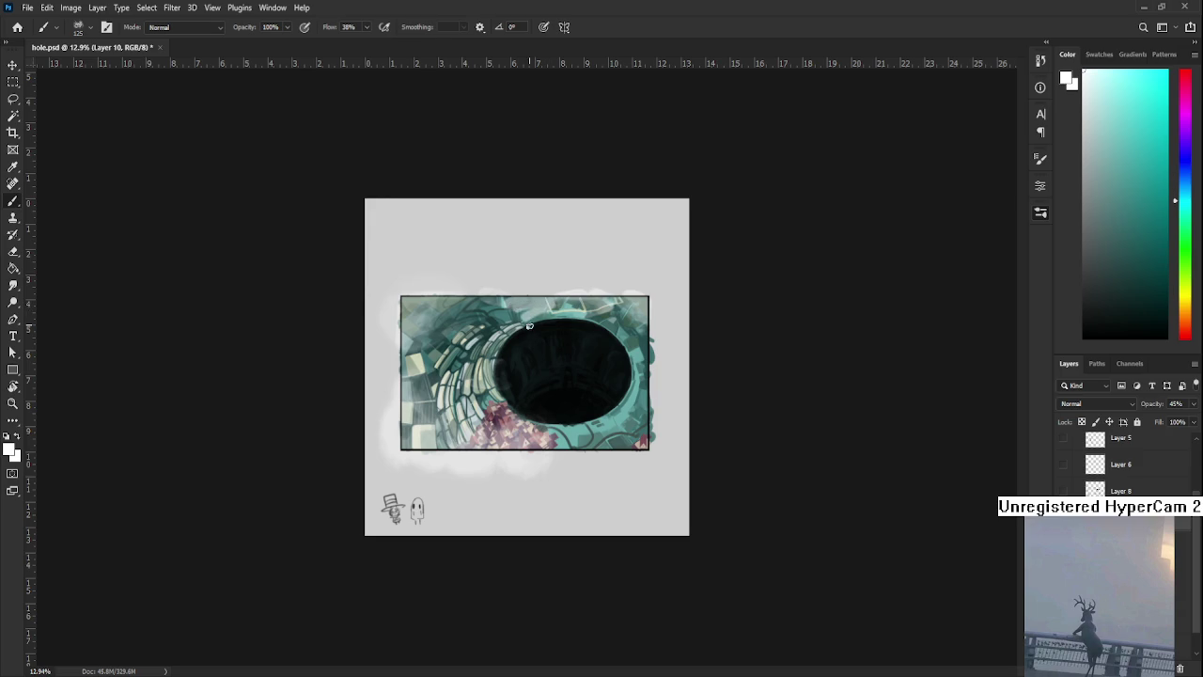
key(e)
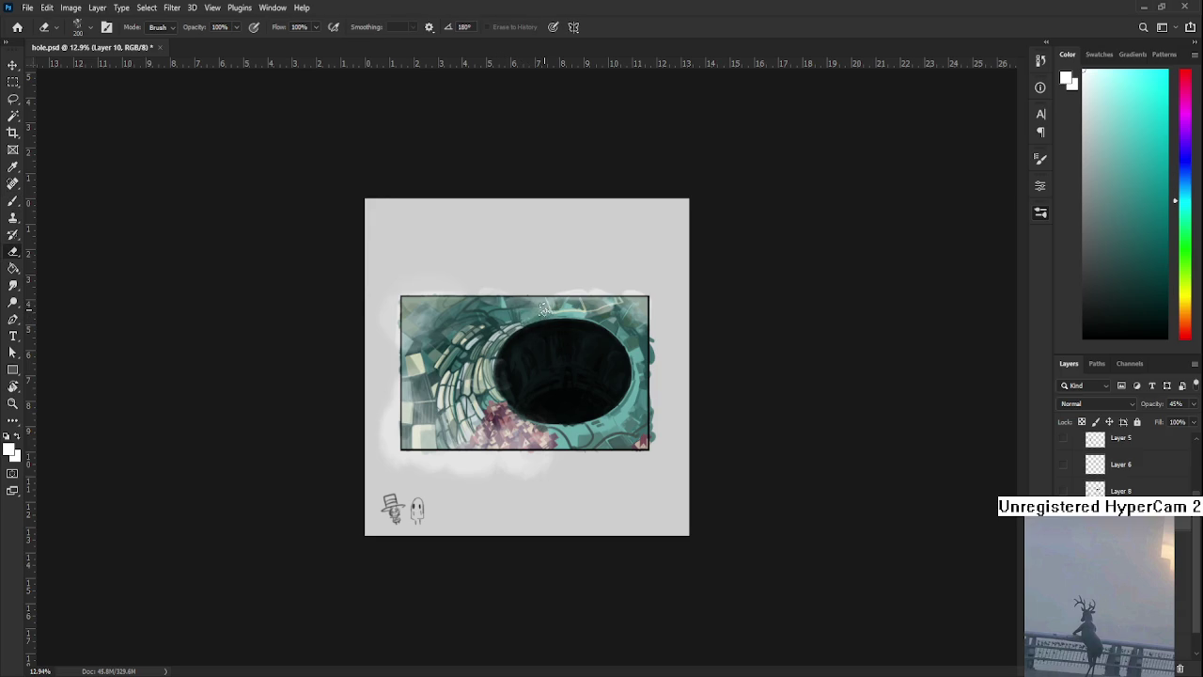
key(b)
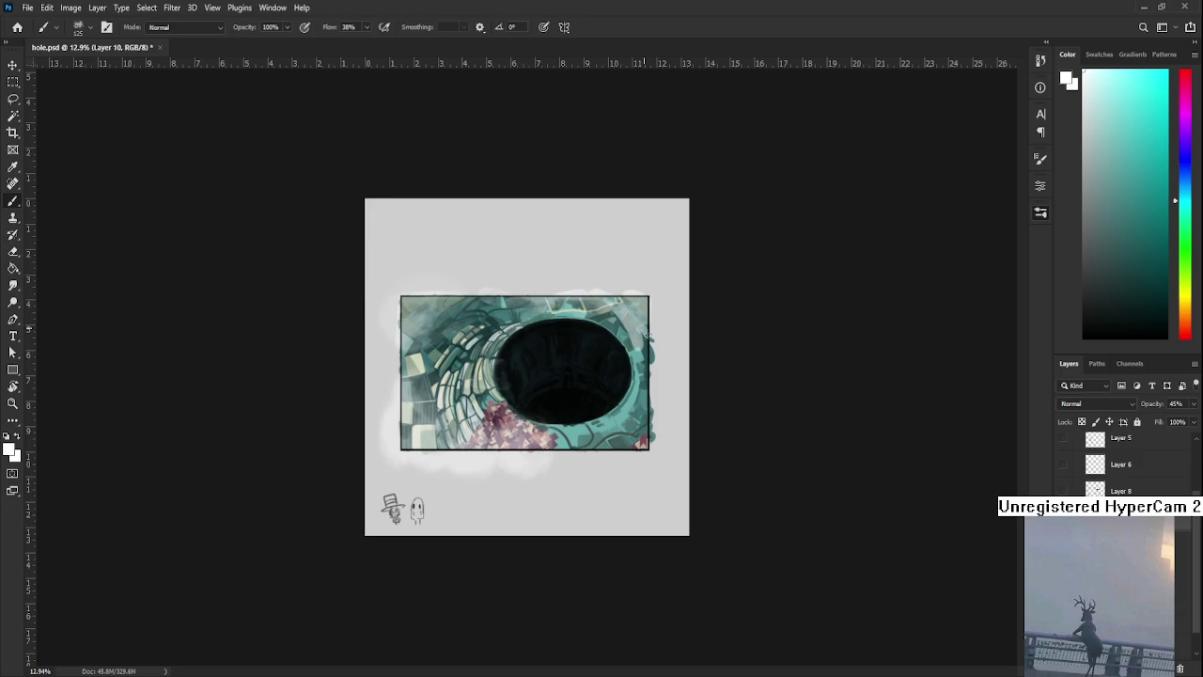
key(e)
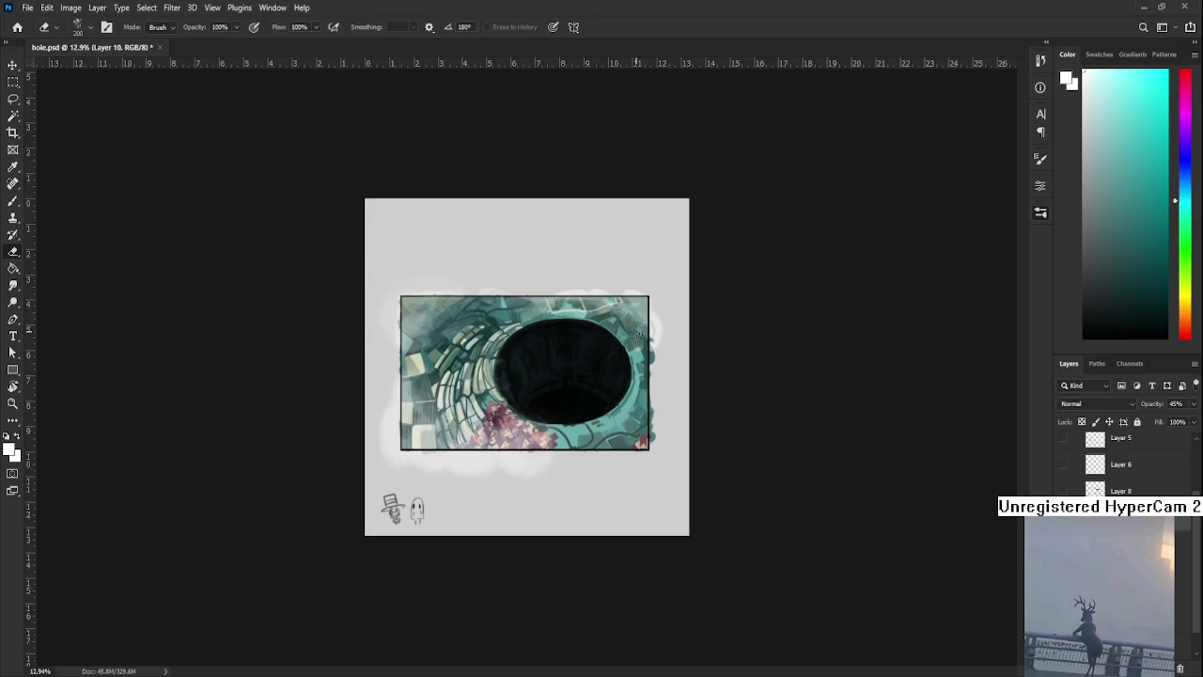
key(b)
drag(616, 331, 495, 388)
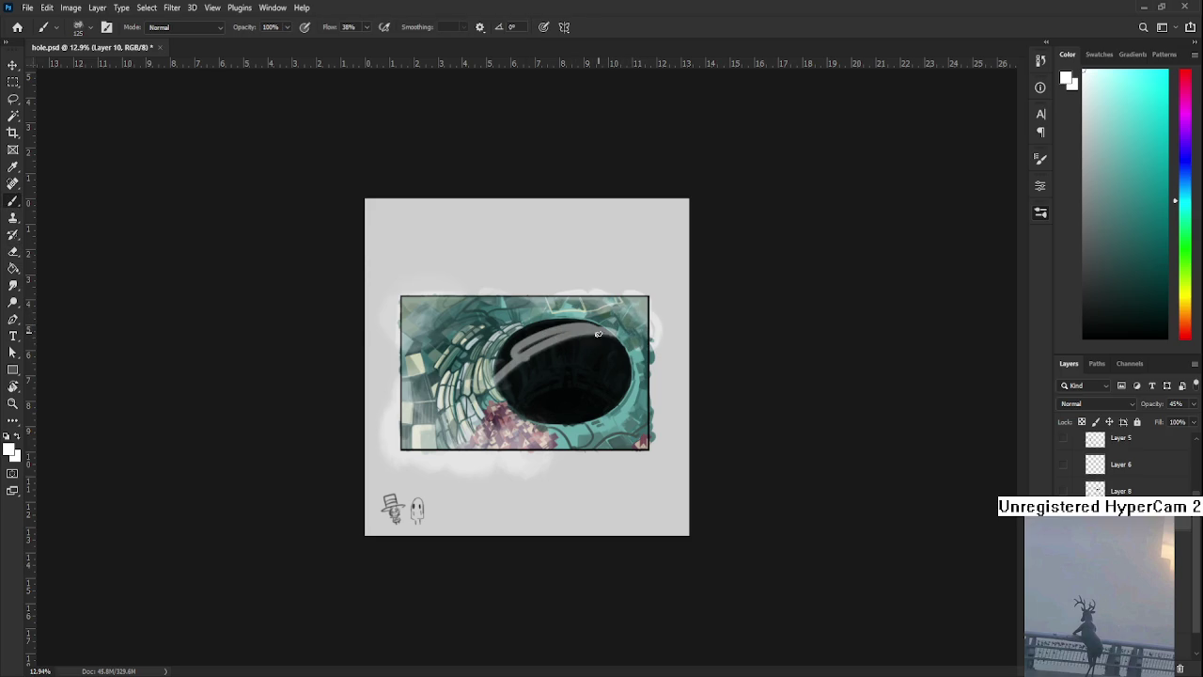
Erase most of the grey highlight arc and leftover haze along the pit's top
key(e)
mouse_move(572, 346)
mouse_down()
mouse_move(531, 348)
mouse_move(496, 384)
mouse_up()
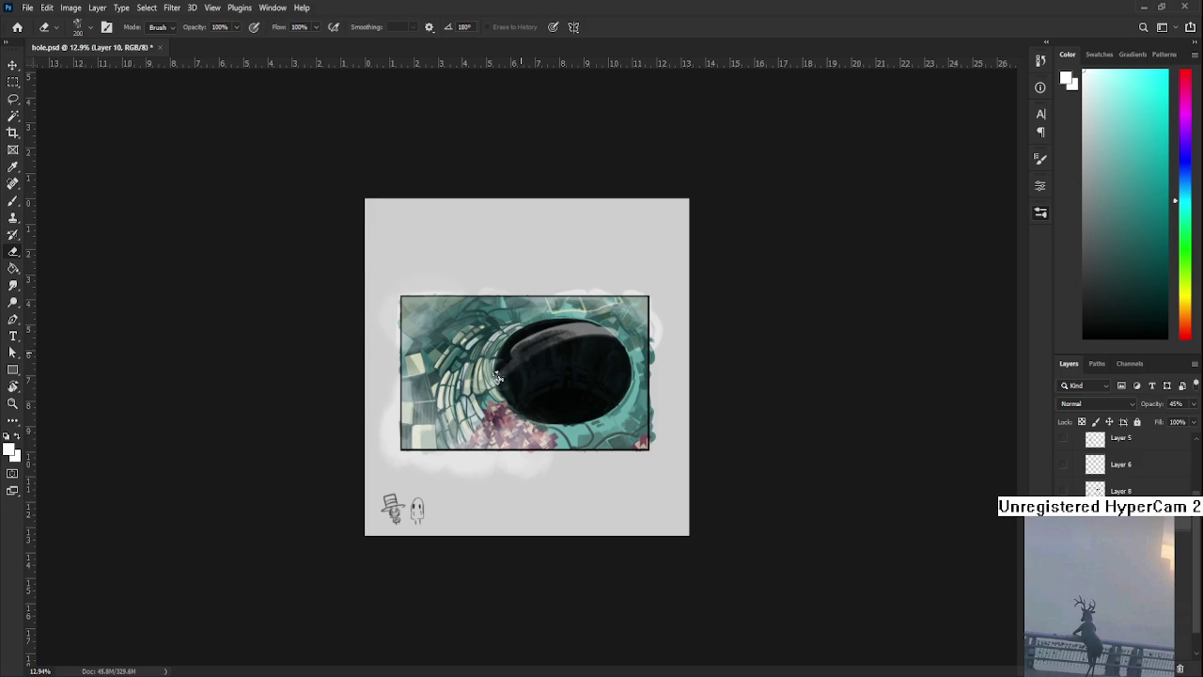
drag(547, 343, 596, 330)
key(b)
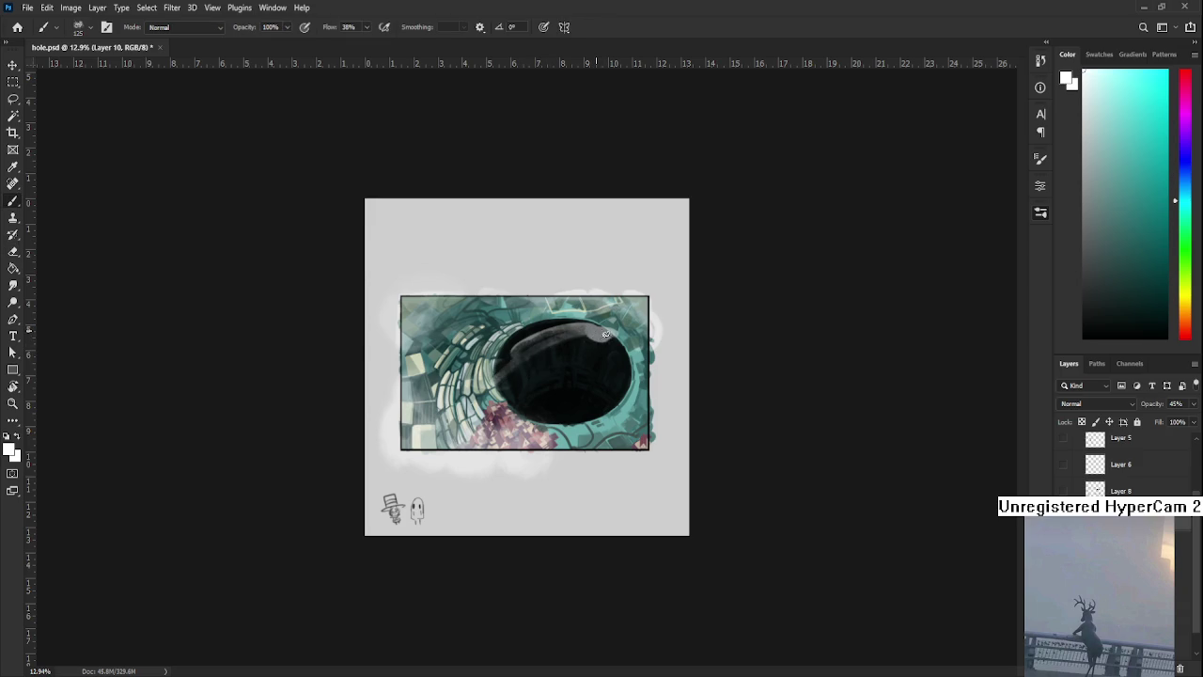
key(e)
mouse_move(585, 335)
mouse_down()
mouse_move(531, 343)
mouse_move(498, 378)
mouse_up()
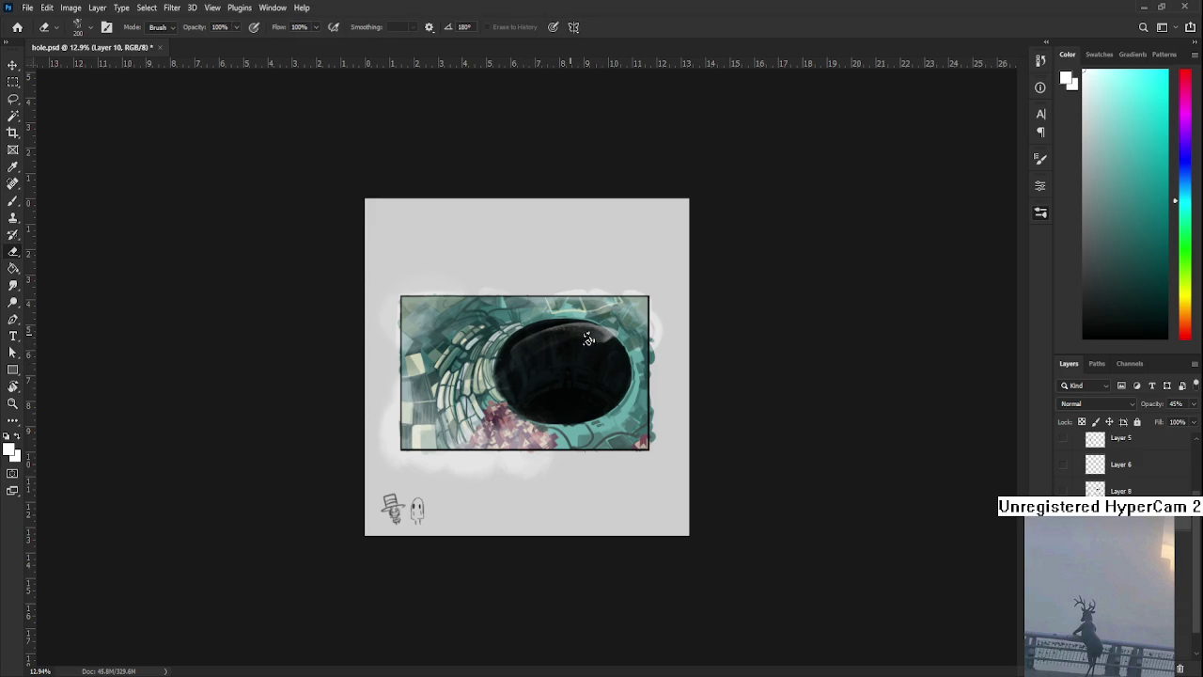
mouse_move(572, 331)
mouse_down()
mouse_move(607, 338)
mouse_move(586, 330)
mouse_up()
Brush white haze around the image's bottom-right corner
key(b)
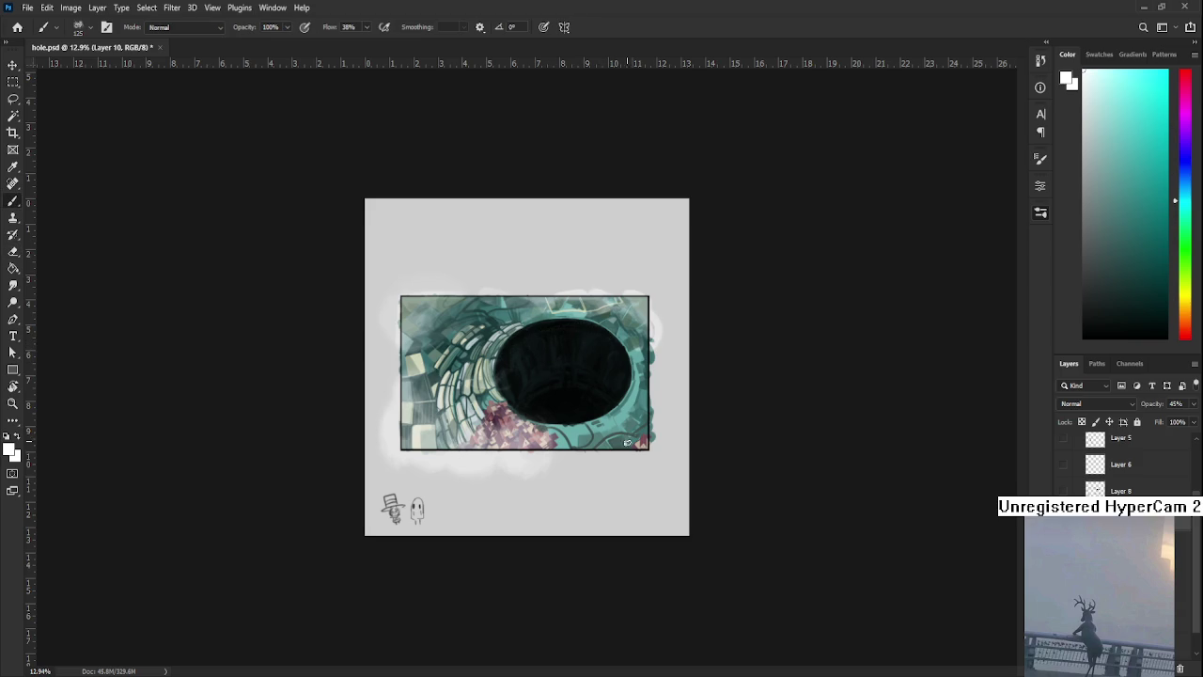
mouse_move(655, 415)
mouse_down()
mouse_move(646, 450)
mouse_move(616, 434)
mouse_up()
key(e)
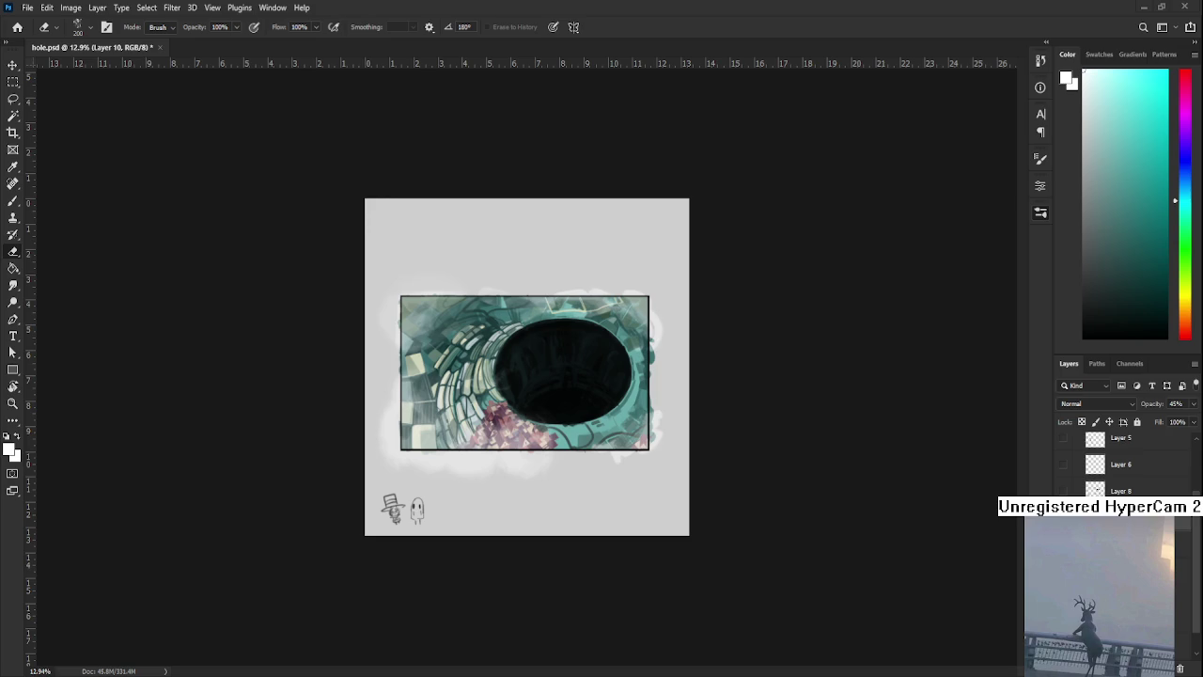
Erase the pale grey patch near the bottom of the pit down to a faint smudge
key(b)
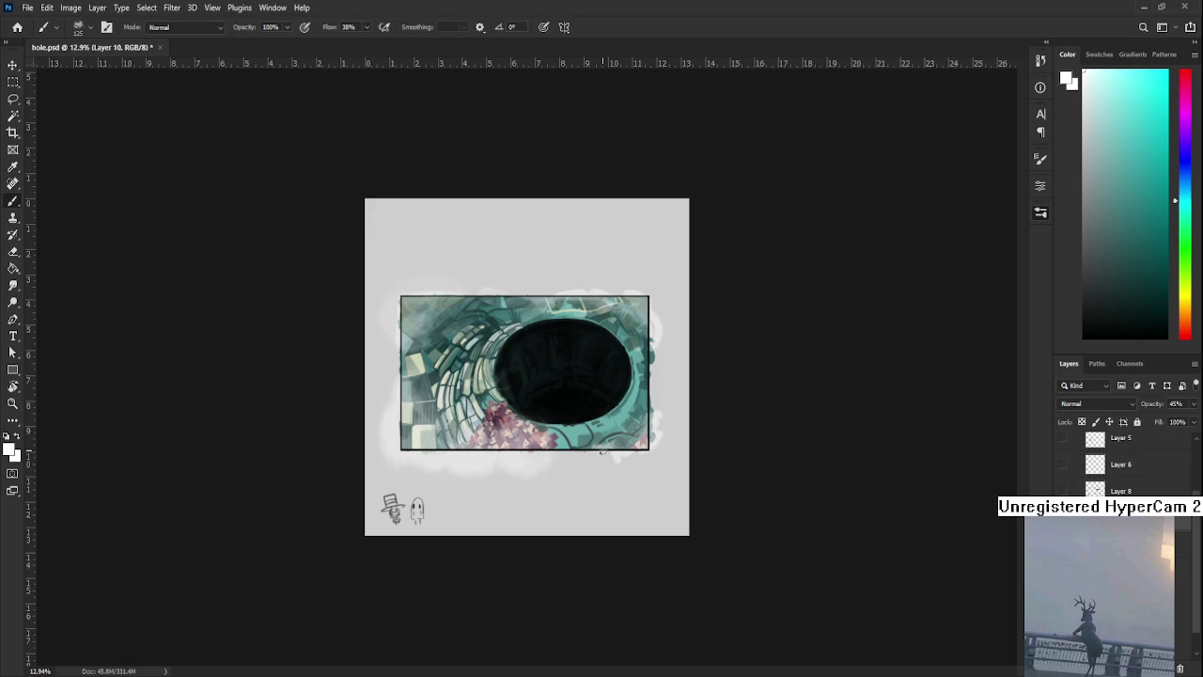
key(e)
drag(606, 415, 571, 411)
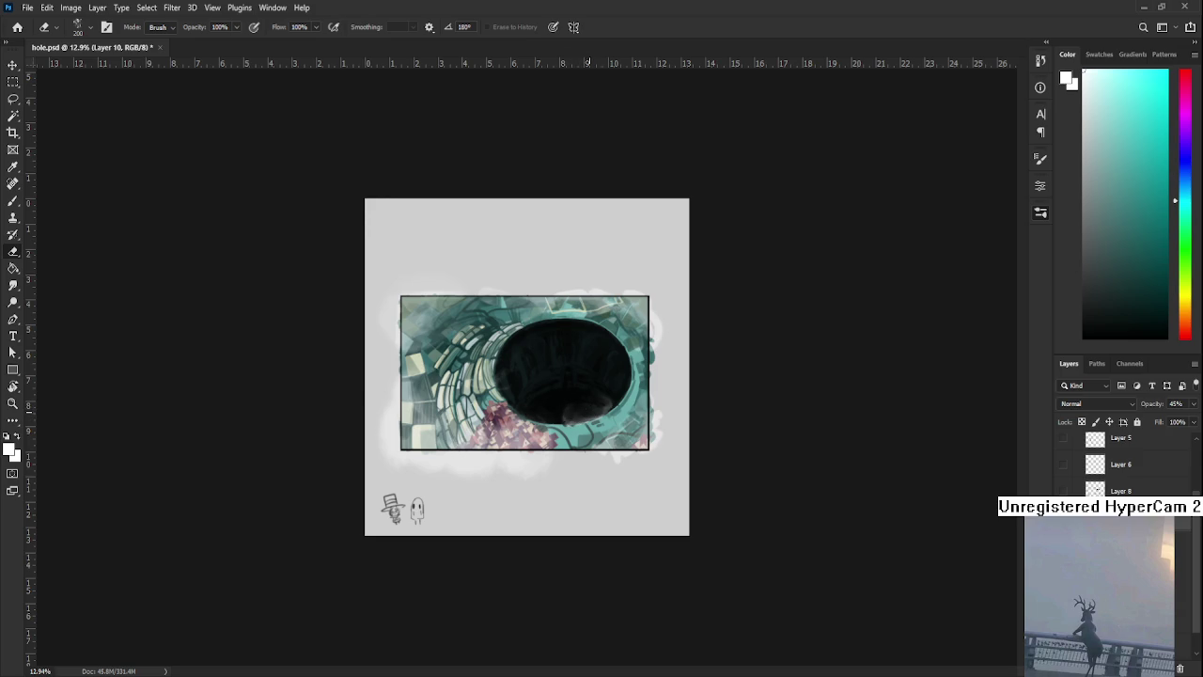
Paint a faint grey figure inside the dark hole, reshape it, and erase part darker
key(b)
mouse_move(561, 418)
mouse_down()
mouse_move(553, 387)
mouse_move(561, 419)
mouse_up()
key(e)
key(b)
mouse_move(538, 404)
mouse_down()
mouse_move(564, 418)
mouse_move(552, 393)
mouse_up()
key(e)
drag(564, 420, 550, 412)
Smooth the hole's left edge with a light grey patch, then add another grey blob inside
key(b)
mouse_move(507, 380)
mouse_down()
mouse_move(521, 410)
mouse_move(510, 378)
mouse_move(515, 390)
mouse_up()
key(e)
drag(524, 388, 513, 403)
key(b)
mouse_move(536, 389)
mouse_down()
mouse_move(576, 368)
mouse_move(553, 388)
mouse_move(532, 382)
mouse_move(583, 379)
mouse_up()
key(e)
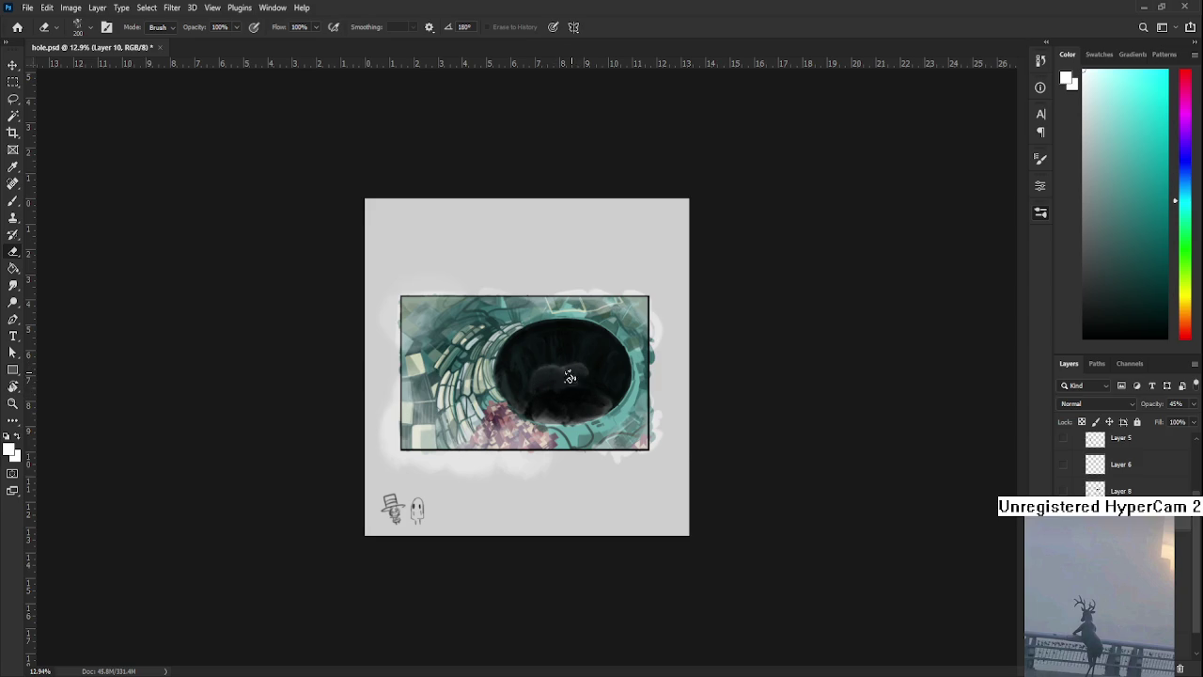
Paint a light stroke near the hole's right inner edge, then erase the smudge
key(b)
key(e)
key(b)
drag(598, 356, 610, 369)
key(e)
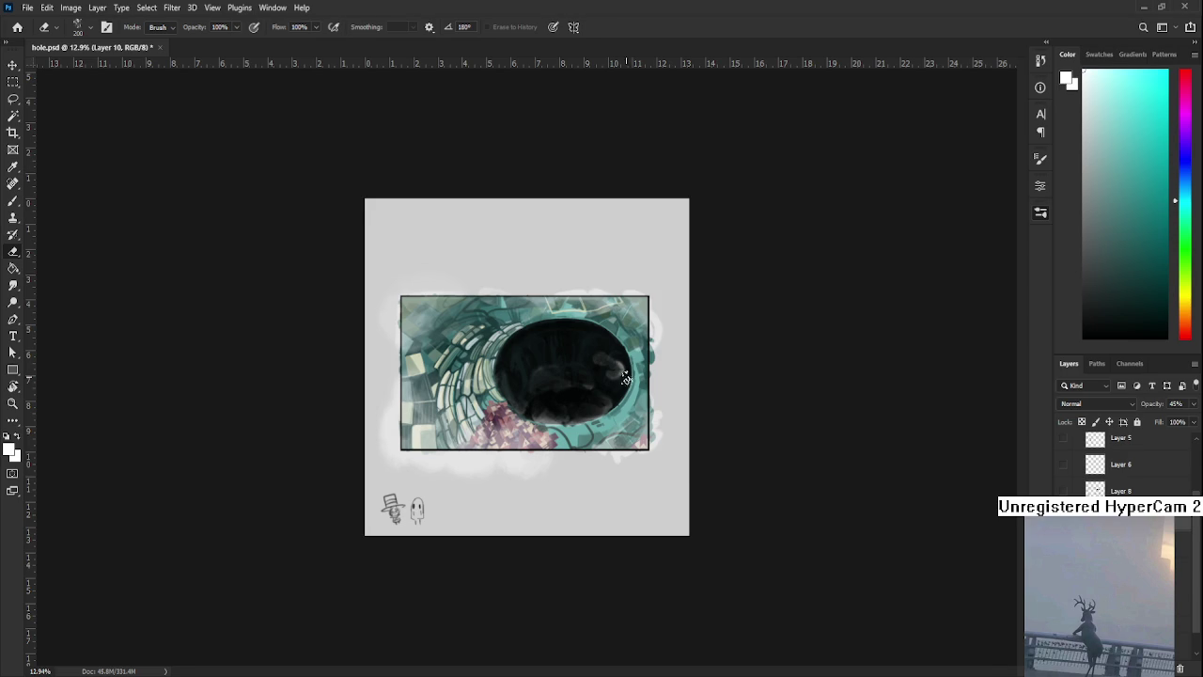
drag(623, 383, 609, 356)
Rework a light grey stroke at the hole's right edge and add one along its upper rim
key(b)
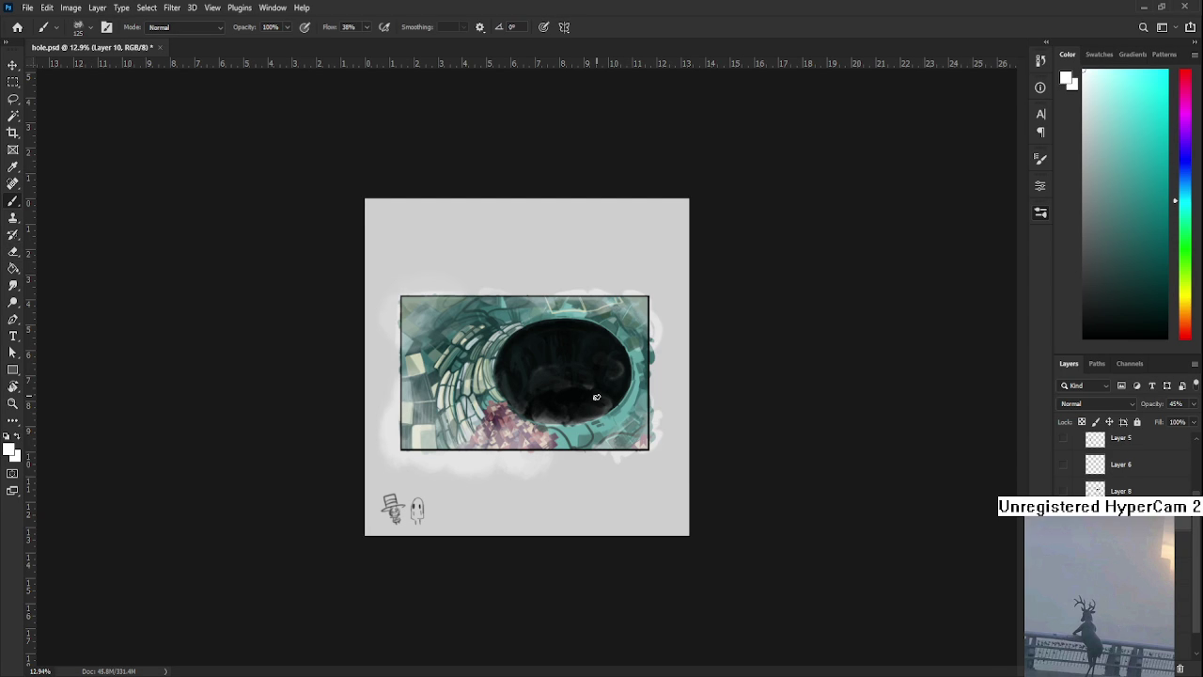
key(e)
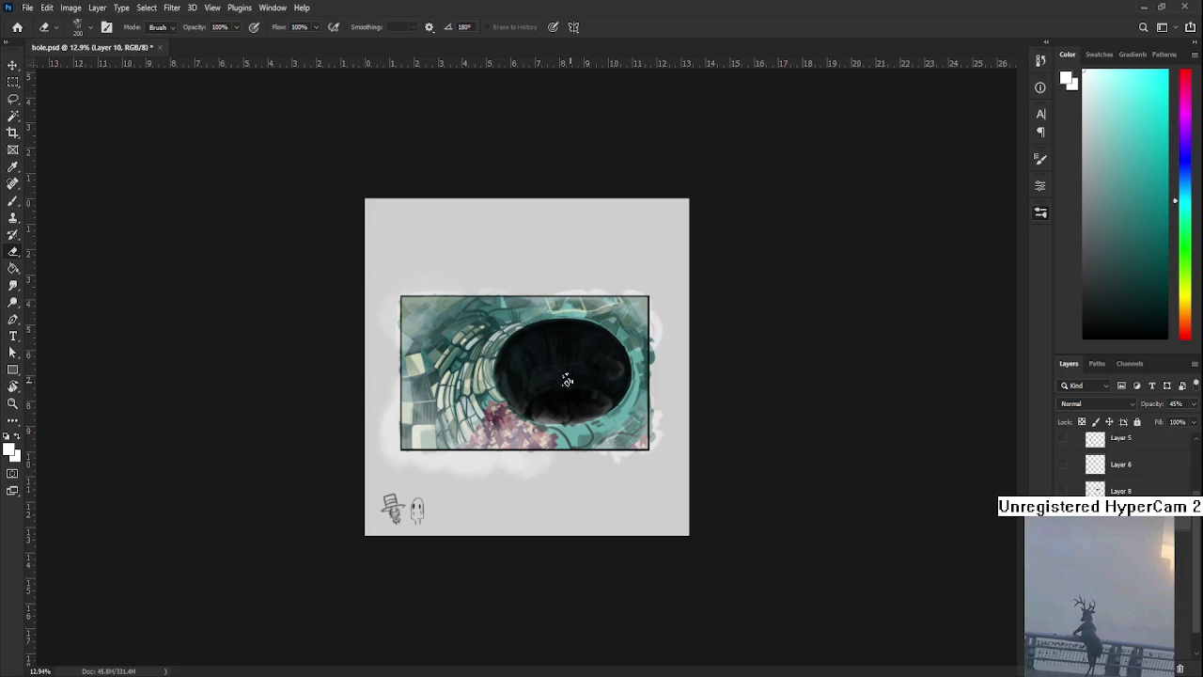
key(b)
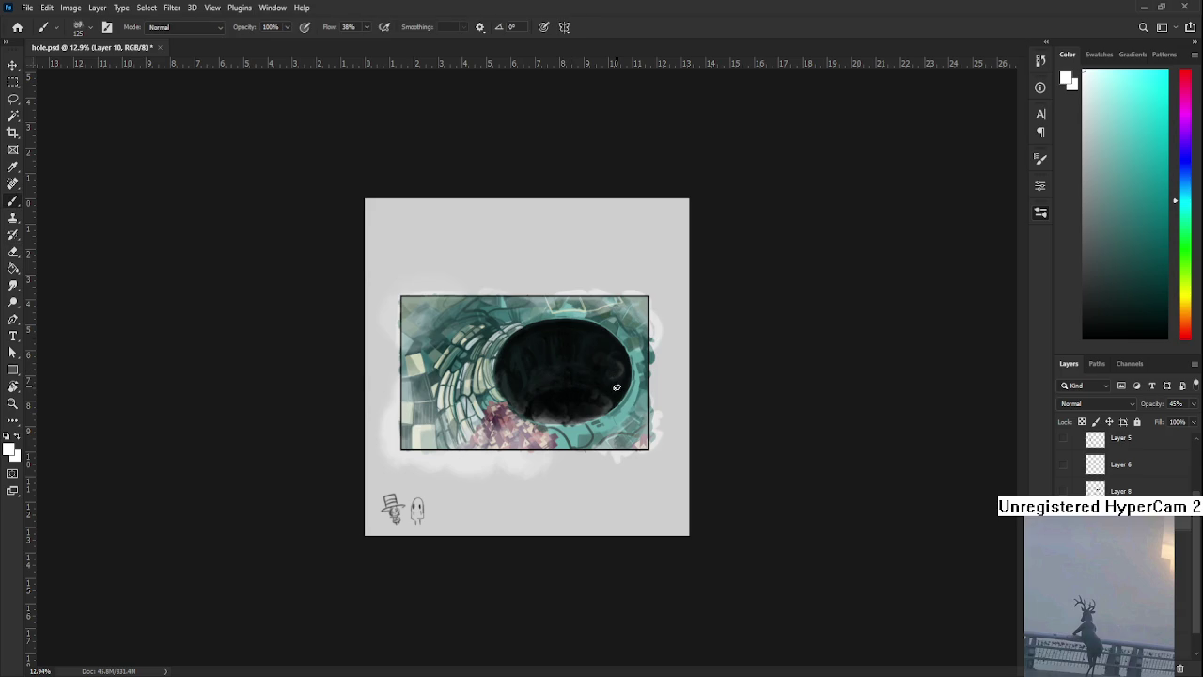
drag(615, 388, 624, 379)
key(e)
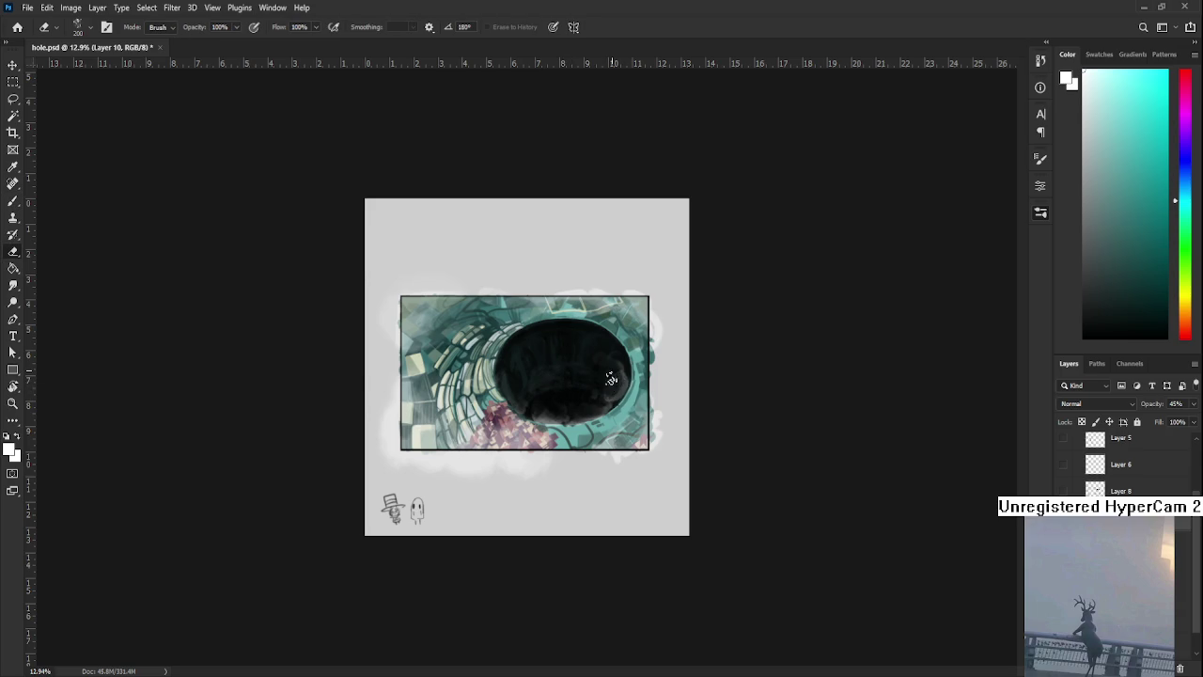
drag(626, 374, 621, 383)
key(b)
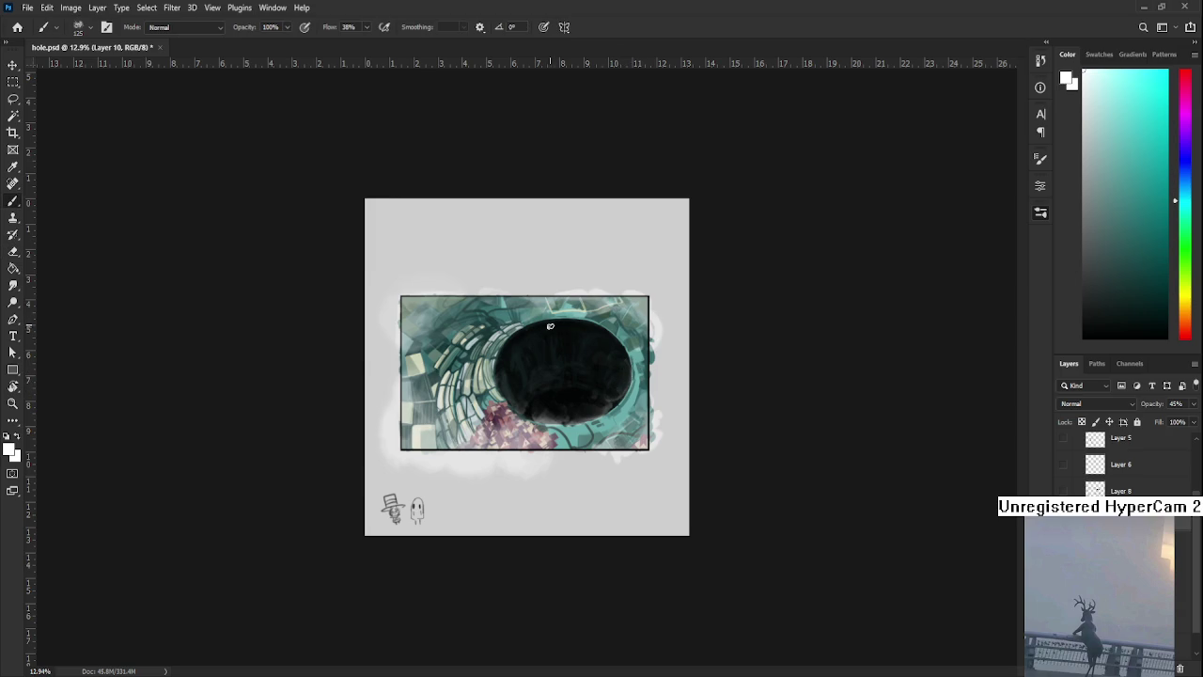
mouse_move(551, 316)
mouse_down()
mouse_move(590, 323)
mouse_move(532, 321)
mouse_move(559, 331)
mouse_up()
key(e)
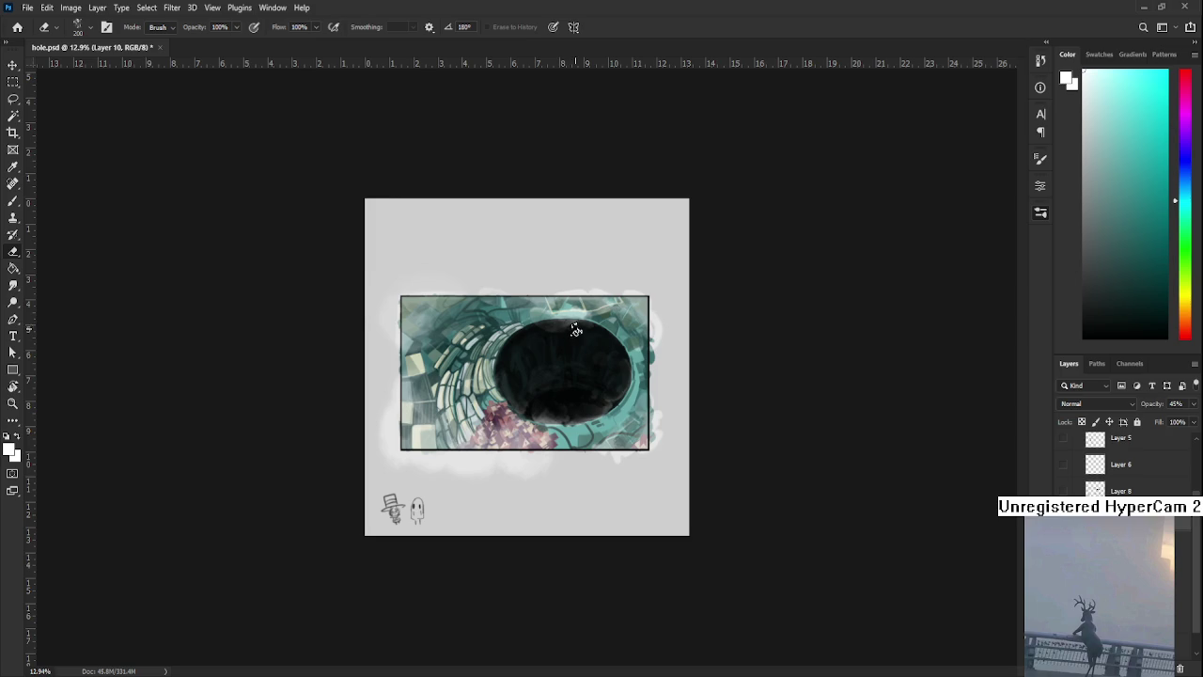
Erase to History along the hole's upper and upper-left rim to lighten it
drag(585, 322, 594, 320)
drag(521, 316, 532, 327)
drag(532, 327, 515, 314)
key(b)
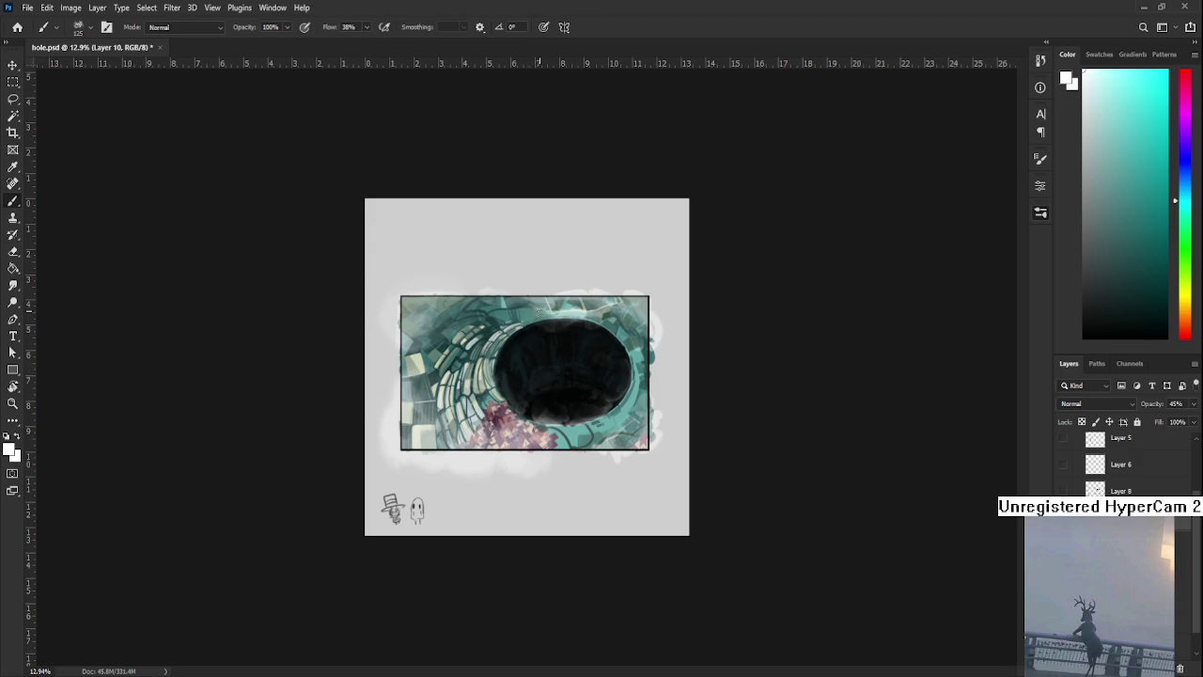
key(e)
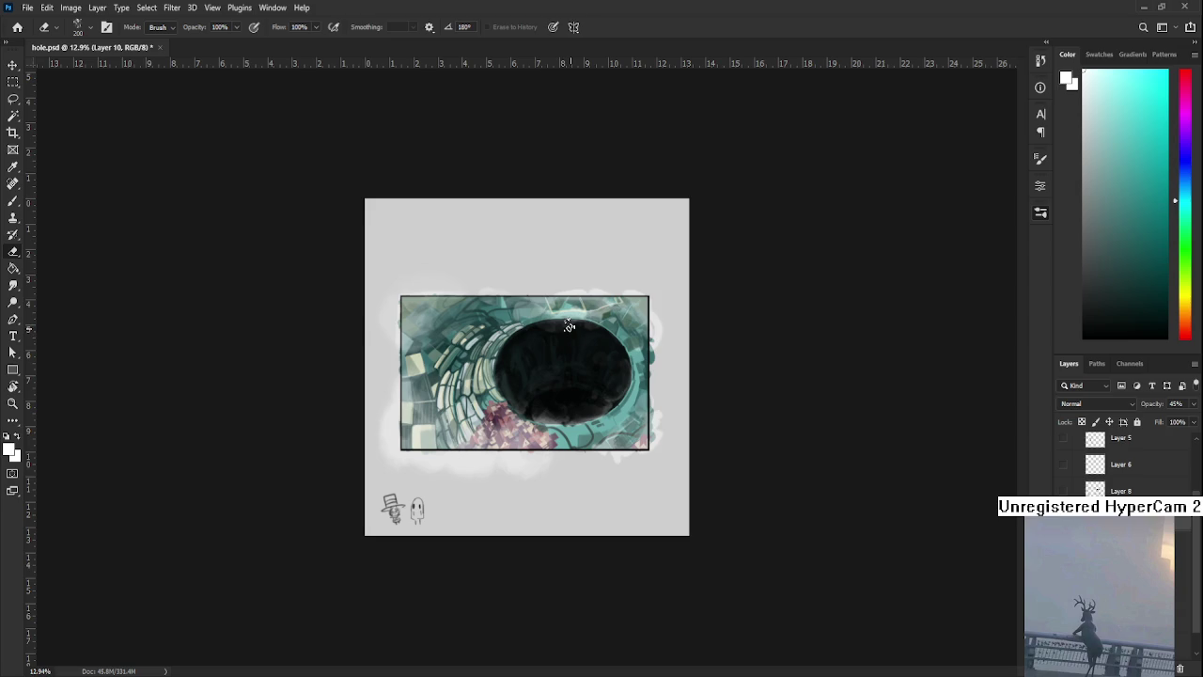
key(b)
key(e)
Toggle repeatedly between Brush and Eraser while judging the upper-left rim
key(b)
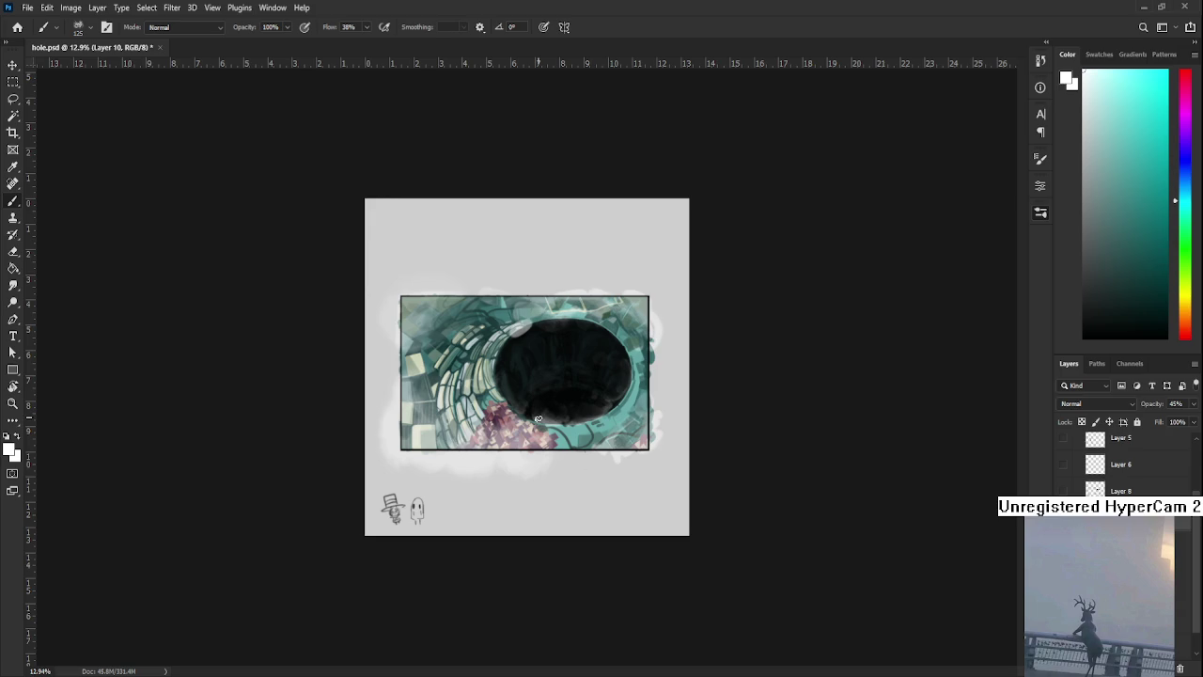
key(e)
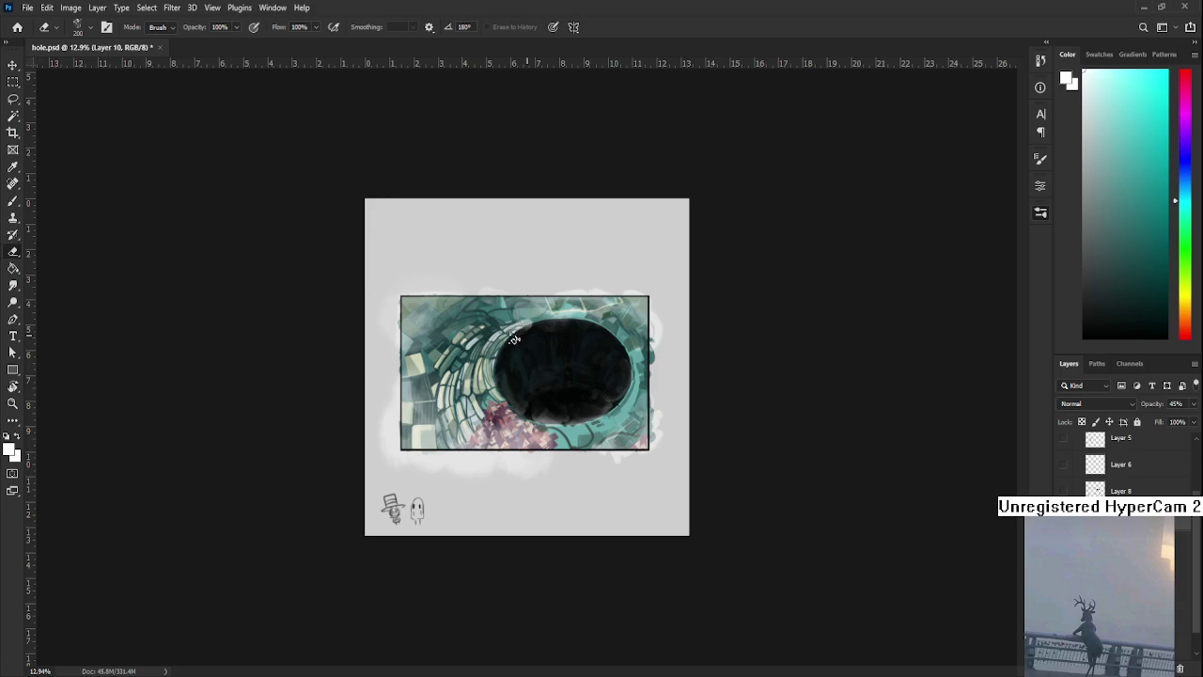
key(b)
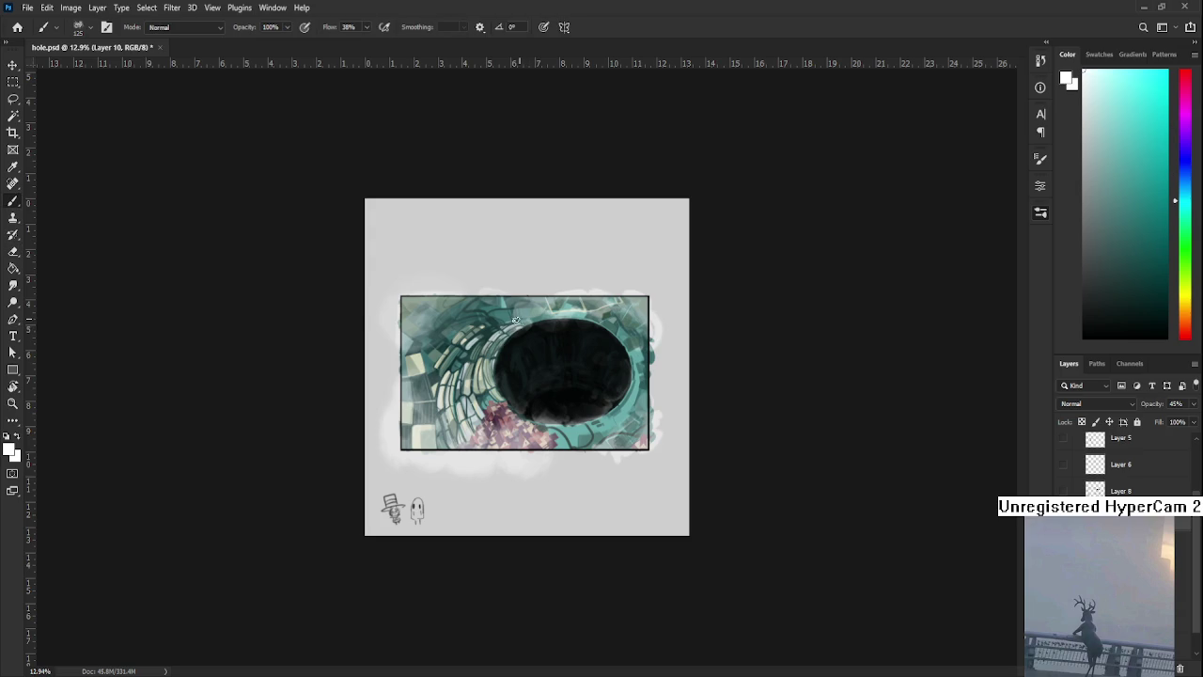
key(e)
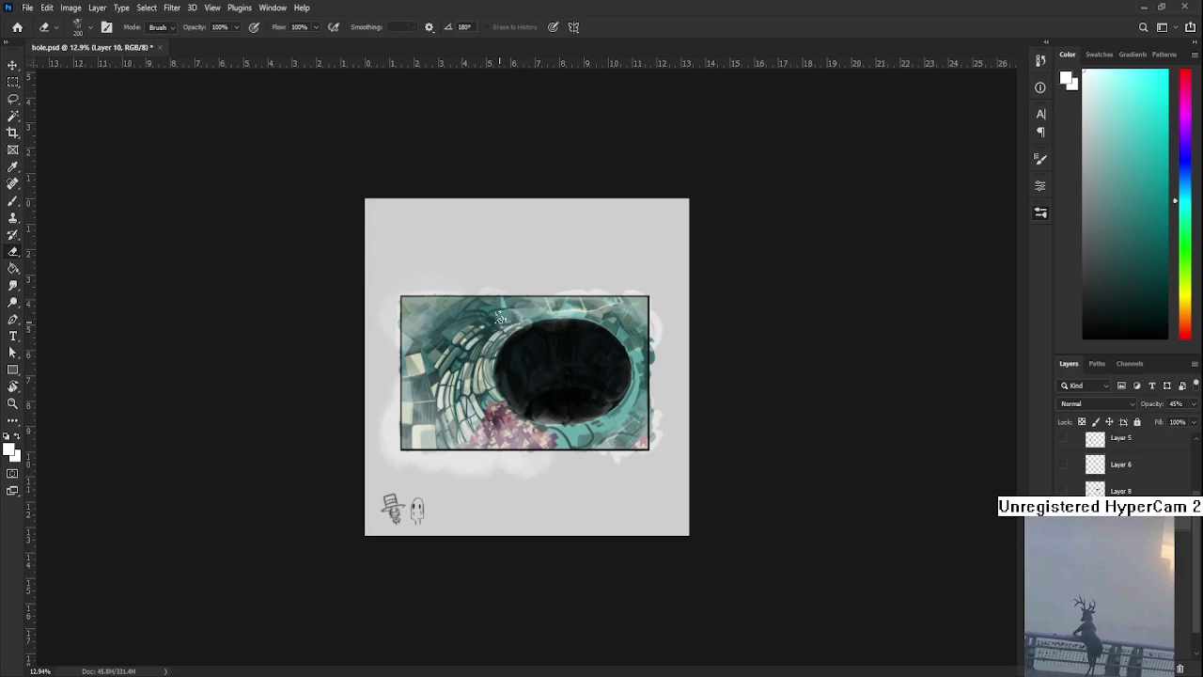
key(b)
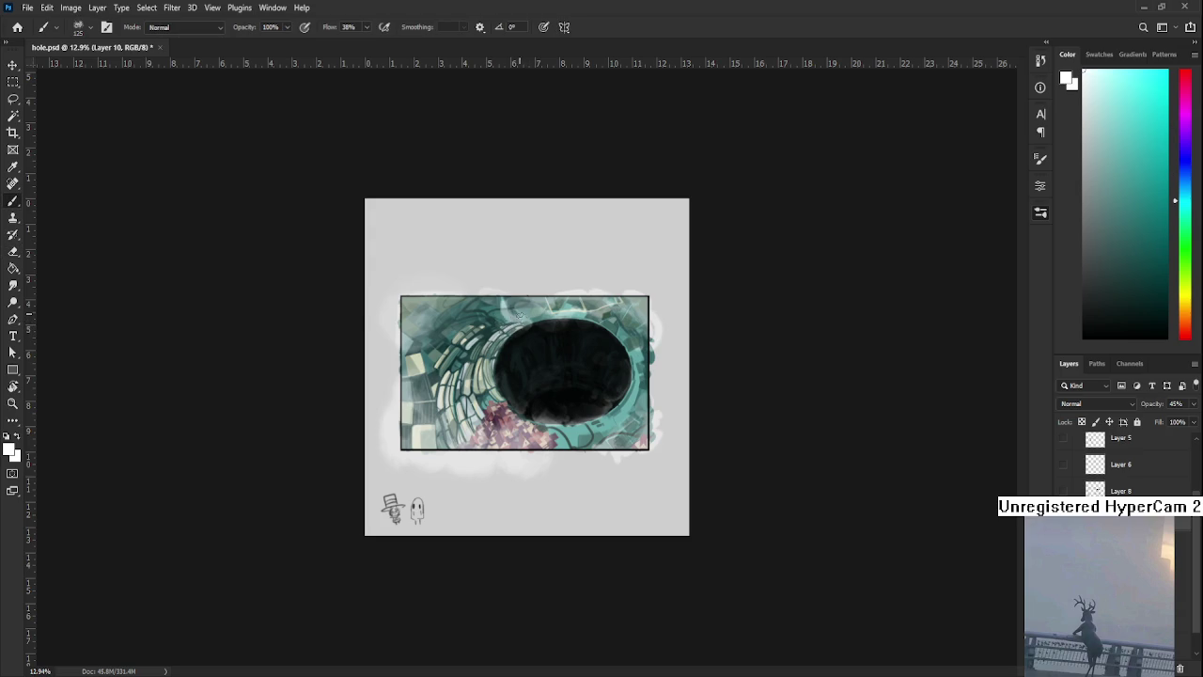
key(e)
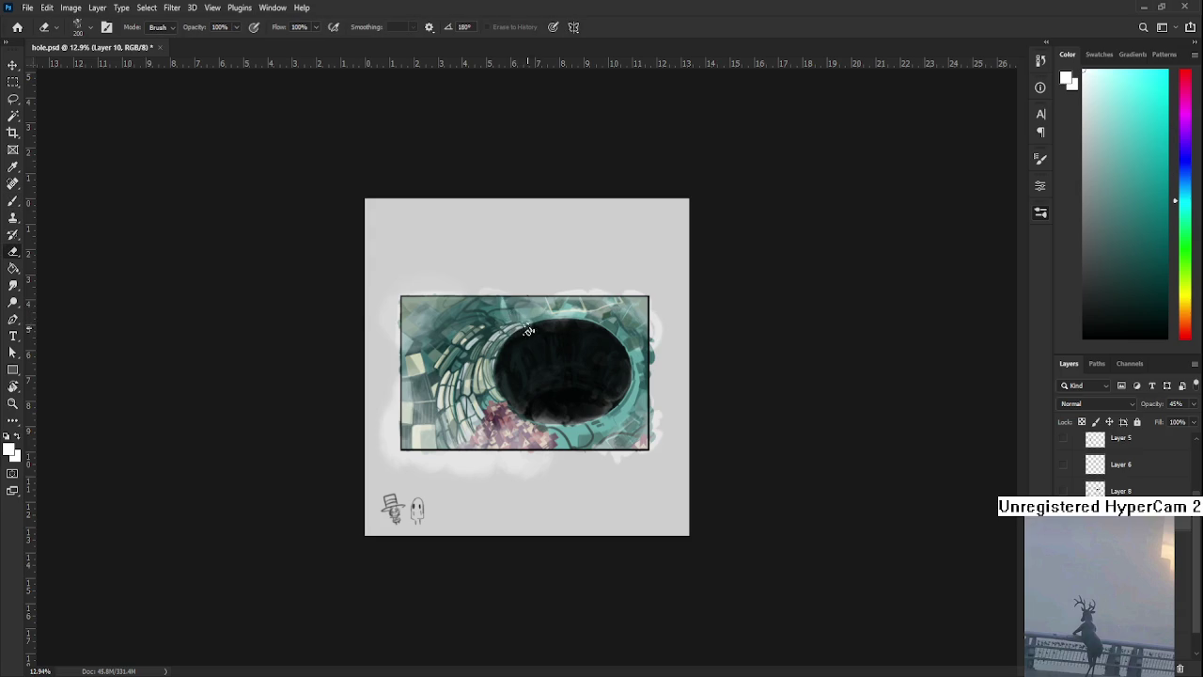
key(b)
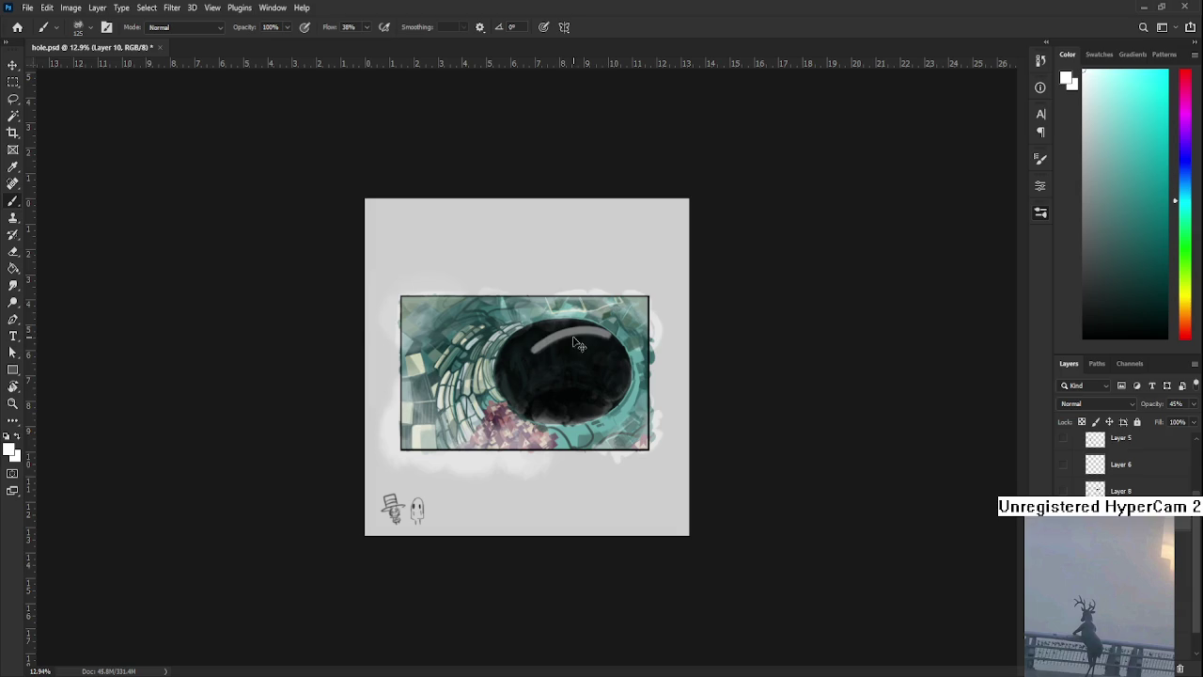
Paint a light grey stroke on the hole's upper rim and erase the small dab
drag(606, 327, 583, 329)
key(e)
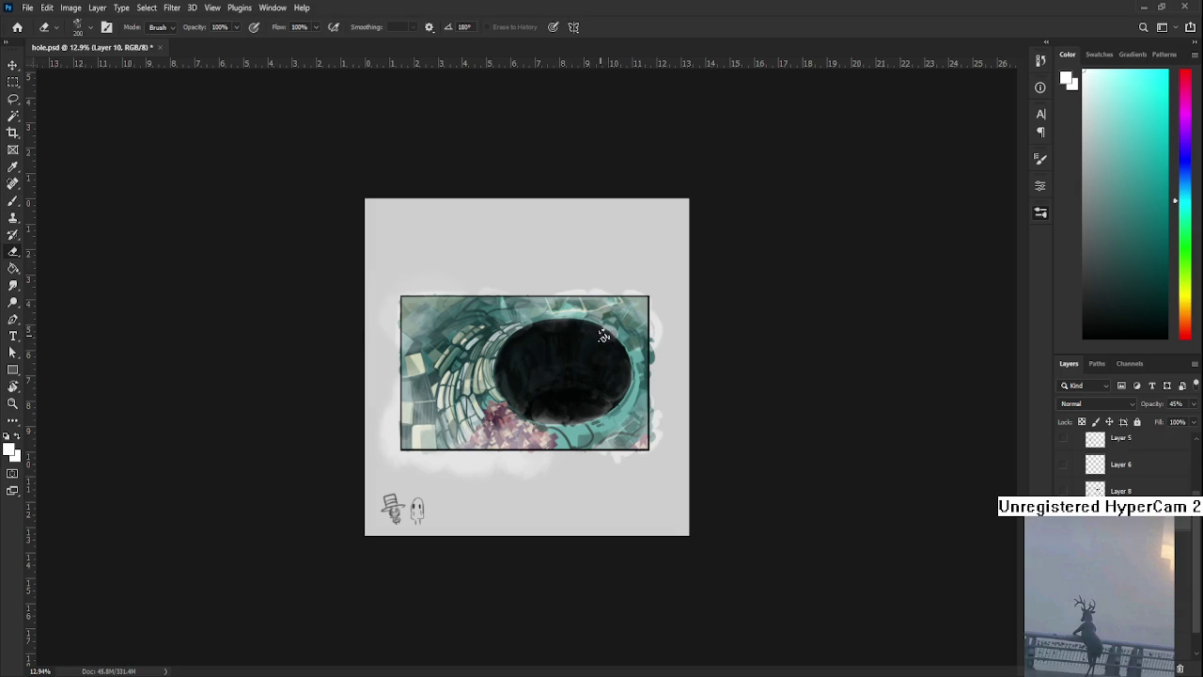
alt+click(608, 333)
click(609, 338)
Paint a grey highlight at the hole's upper-left, then undo it
key(b)
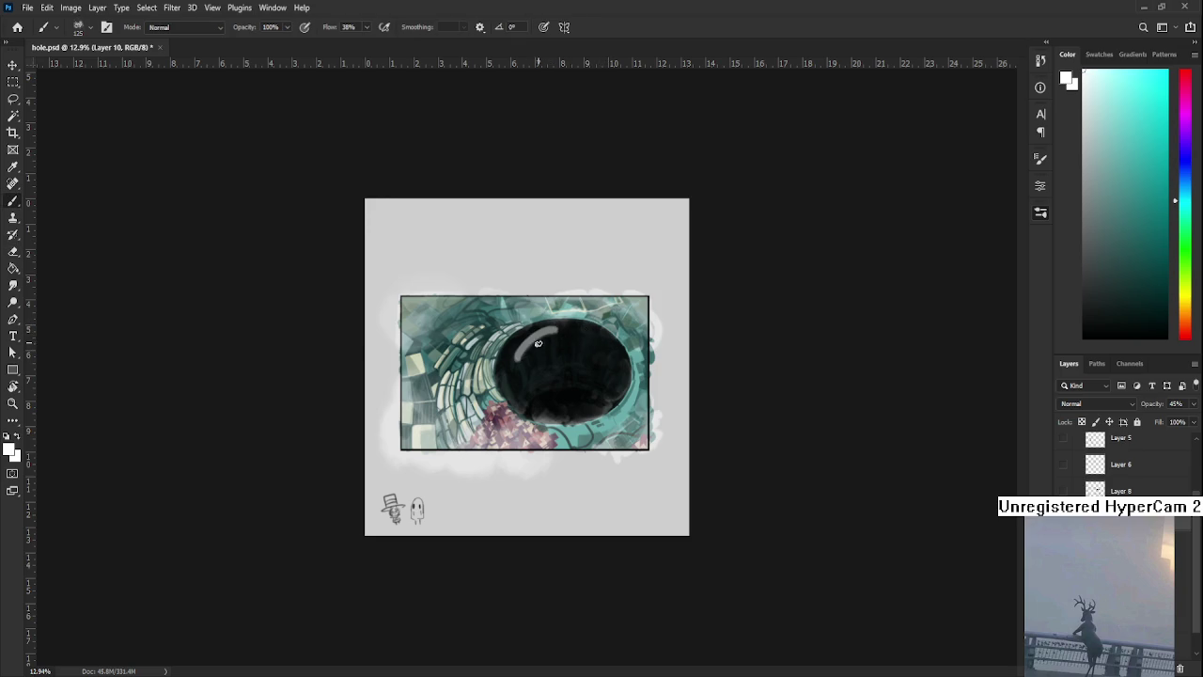
mouse_move(542, 331)
mouse_down()
mouse_move(517, 347)
mouse_move(551, 347)
mouse_move(514, 353)
mouse_up()
key(ctrl+z)
key(e)
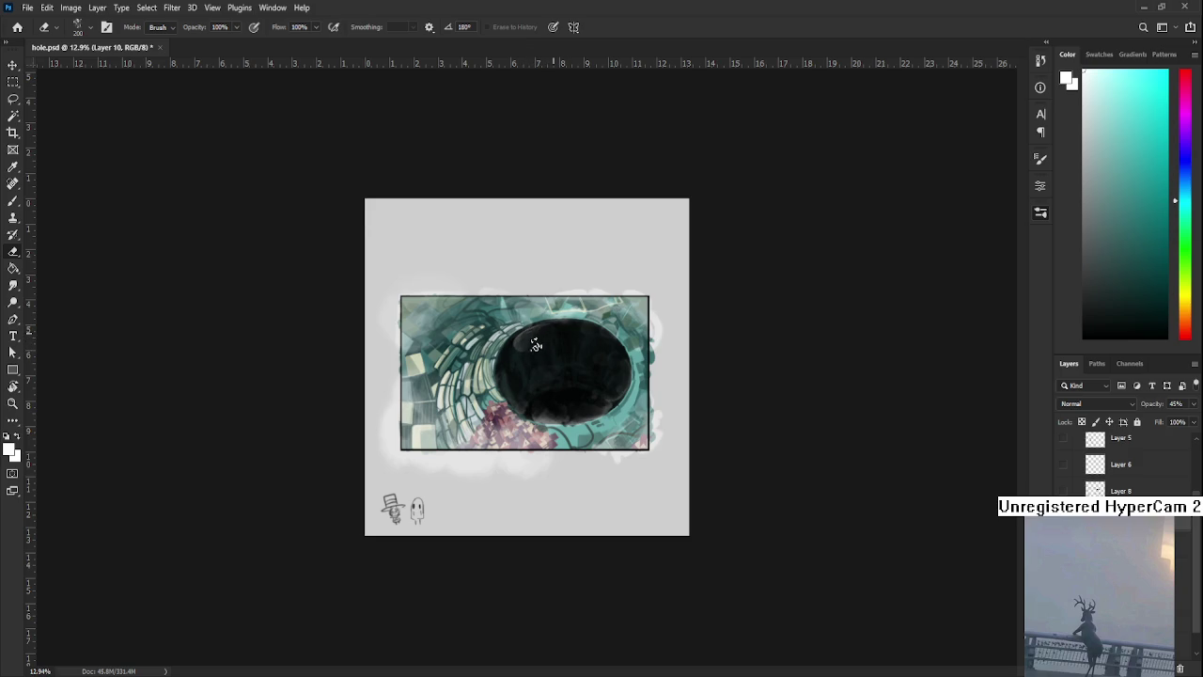
Trim the highlight on the hole's upper-left edge and dab a light highlight on its left edge
drag(523, 347, 519, 347)
key(b)
key(e)
key(b)
mouse_move(510, 343)
mouse_down()
mouse_move(504, 366)
mouse_move(521, 358)
mouse_up()
key(e)
Erase a lighter streak across the pit's top after undoing a test spot
key(b)
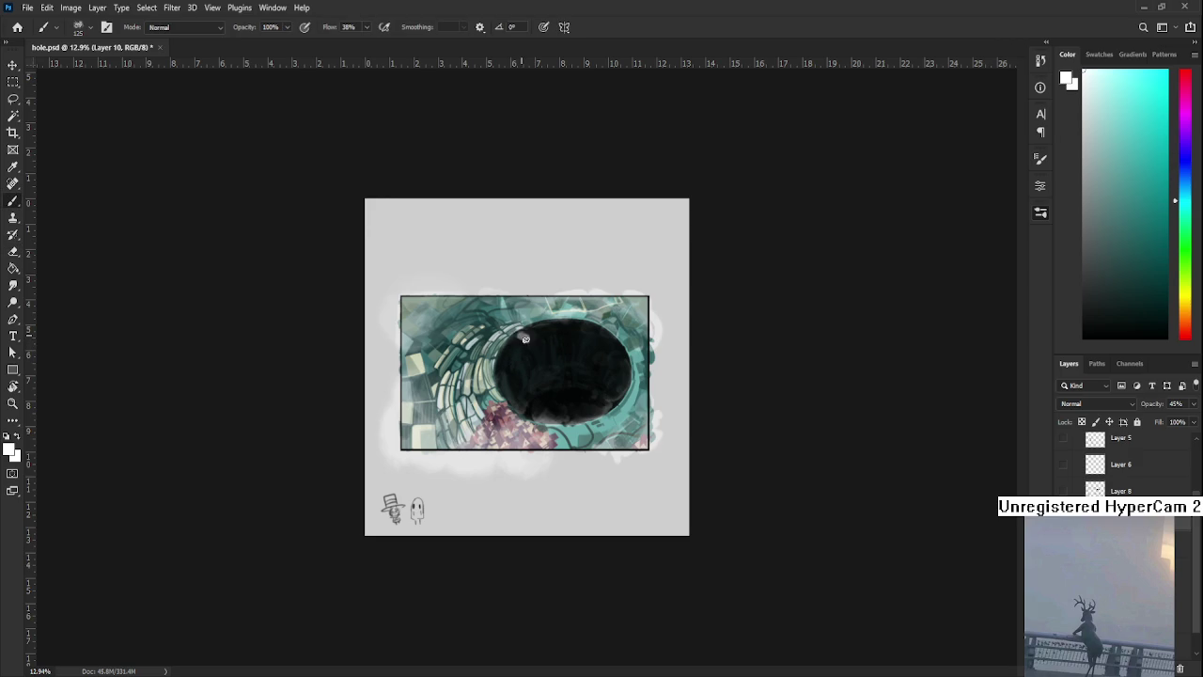
key(e)
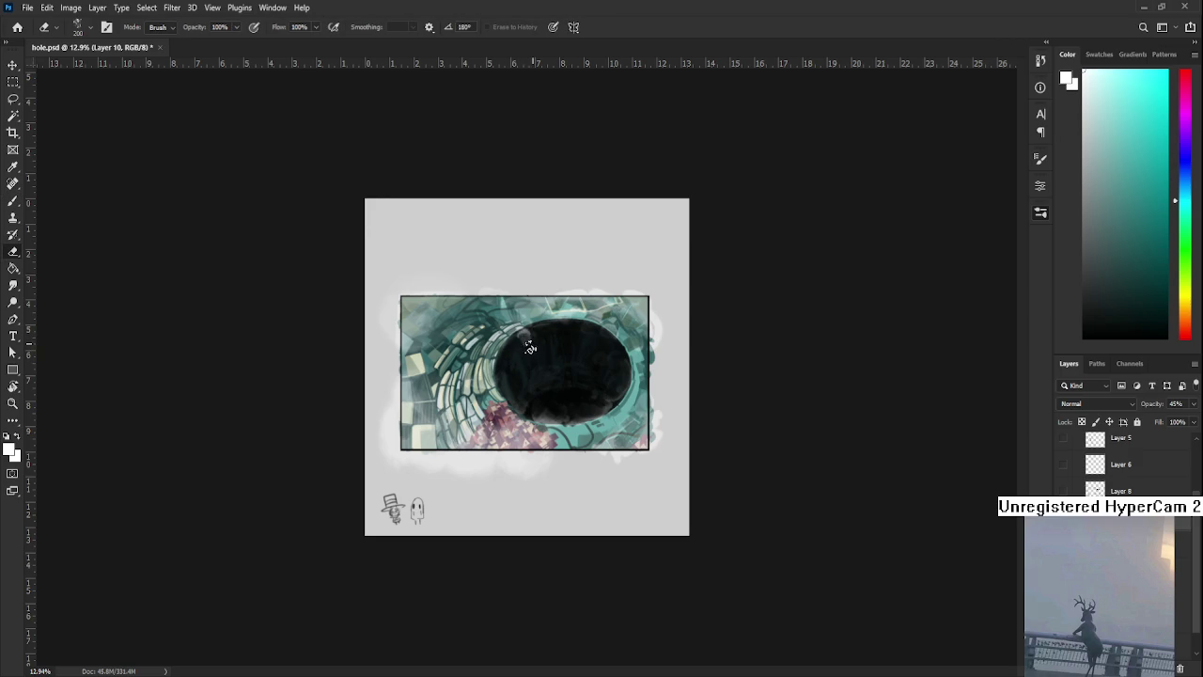
key(b)
key(e)
key(b)
key(e)
key(b)
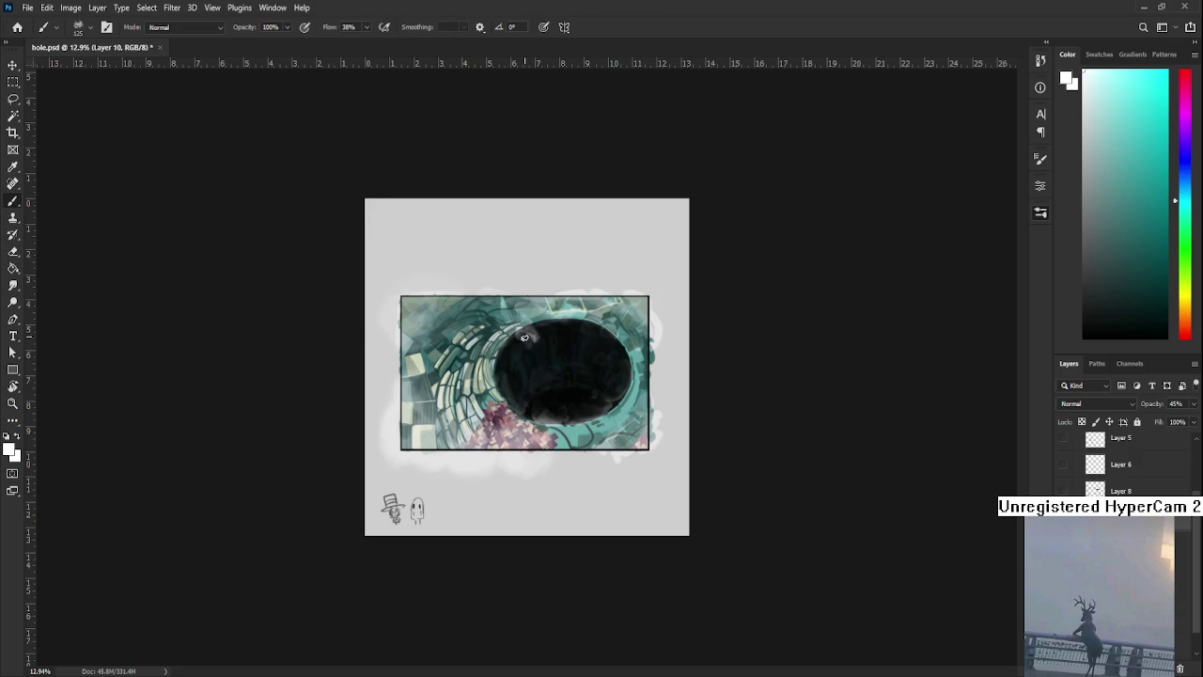
key(e)
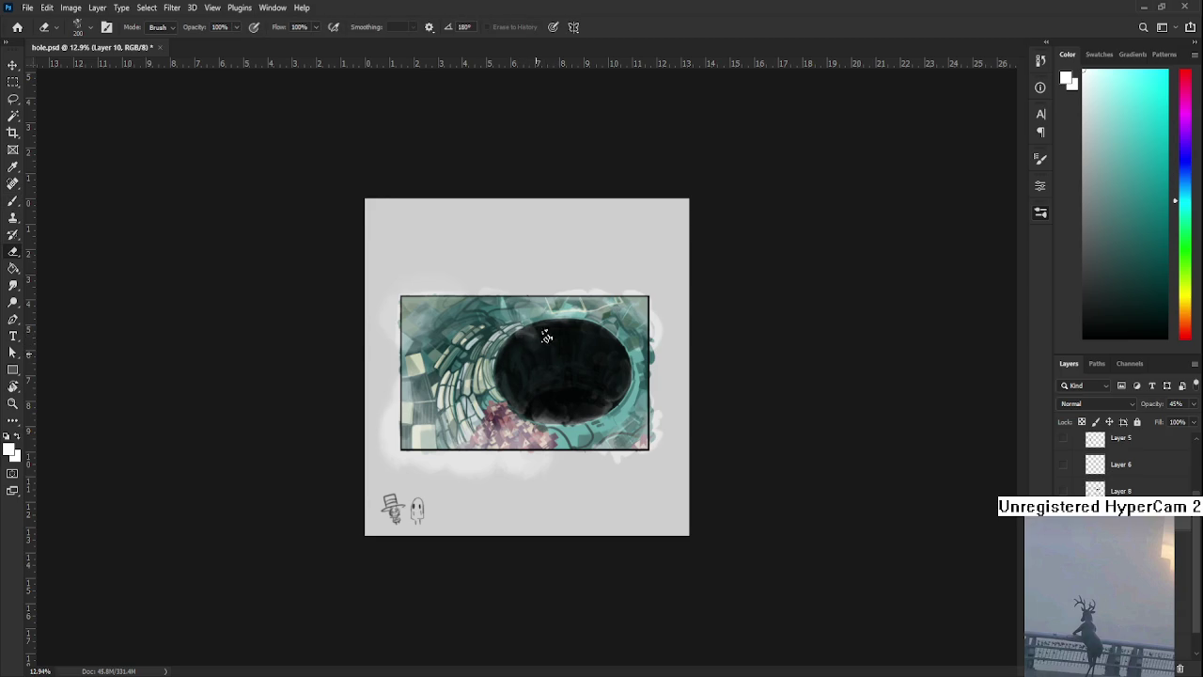
click(542, 331)
key(ctrl+z)
mouse_move(548, 338)
mouse_down()
mouse_move(560, 350)
mouse_move(566, 333)
mouse_up()
key(b)
key(e)
Return to the Home screen and open ocean.psd from the recent files
scroll(569, 376, up, 3)
scroll(583, 367, down, 1)
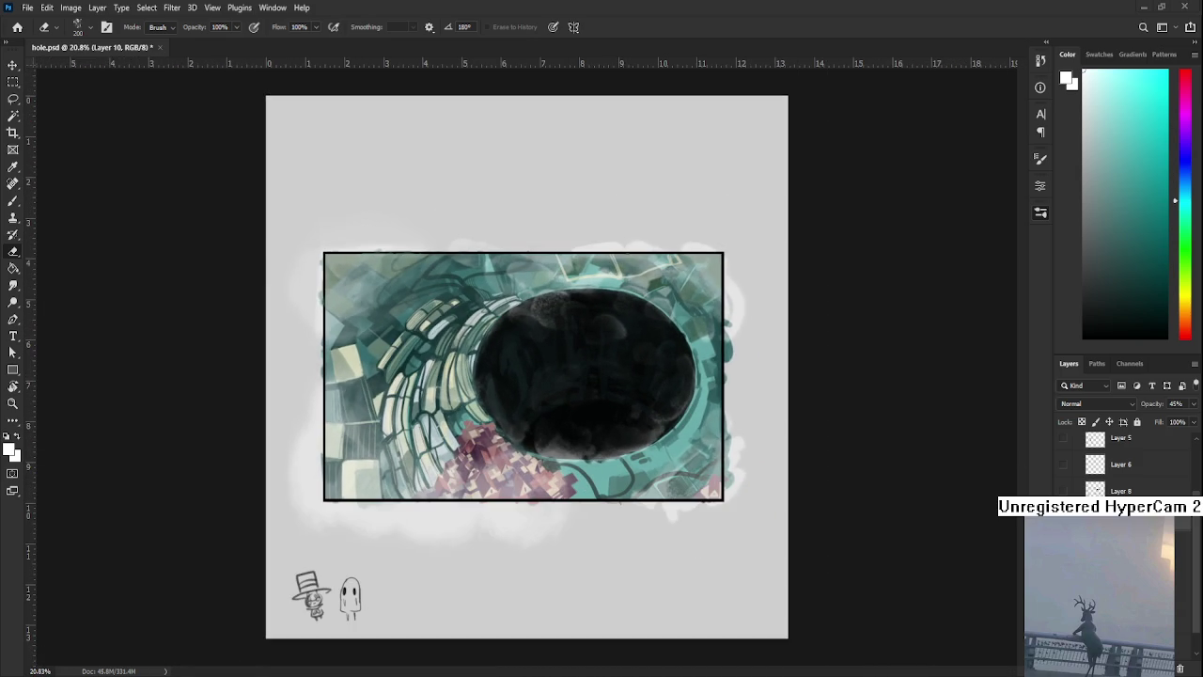
click(17, 26)
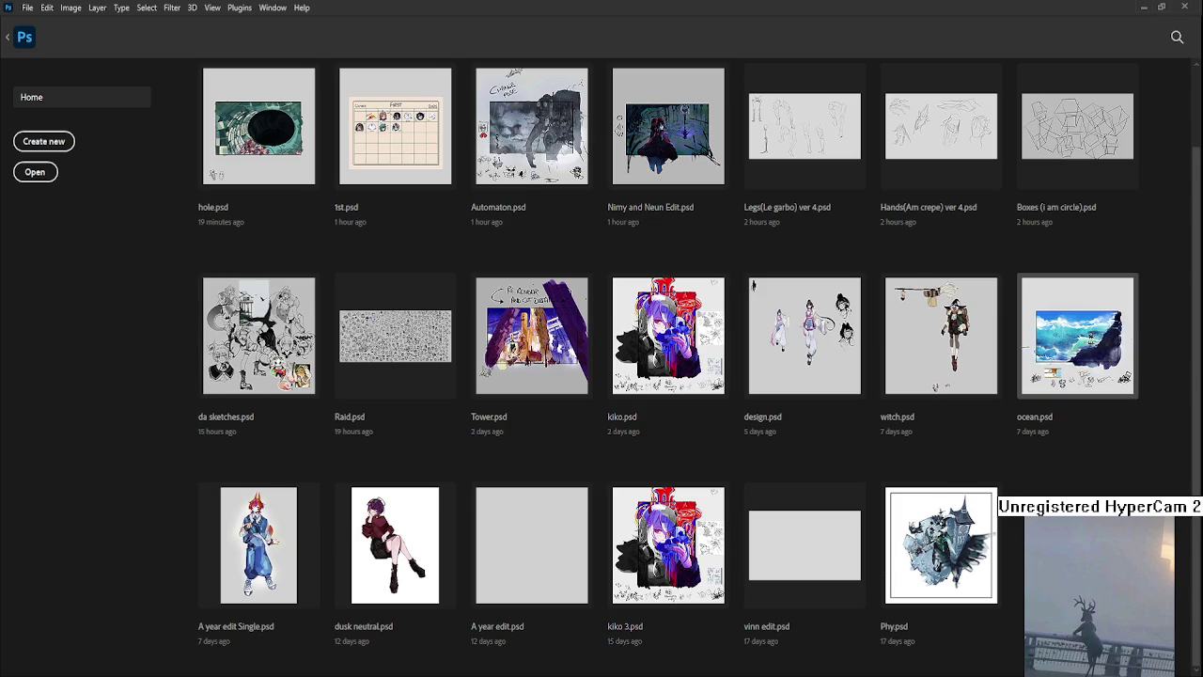
click(1070, 359)
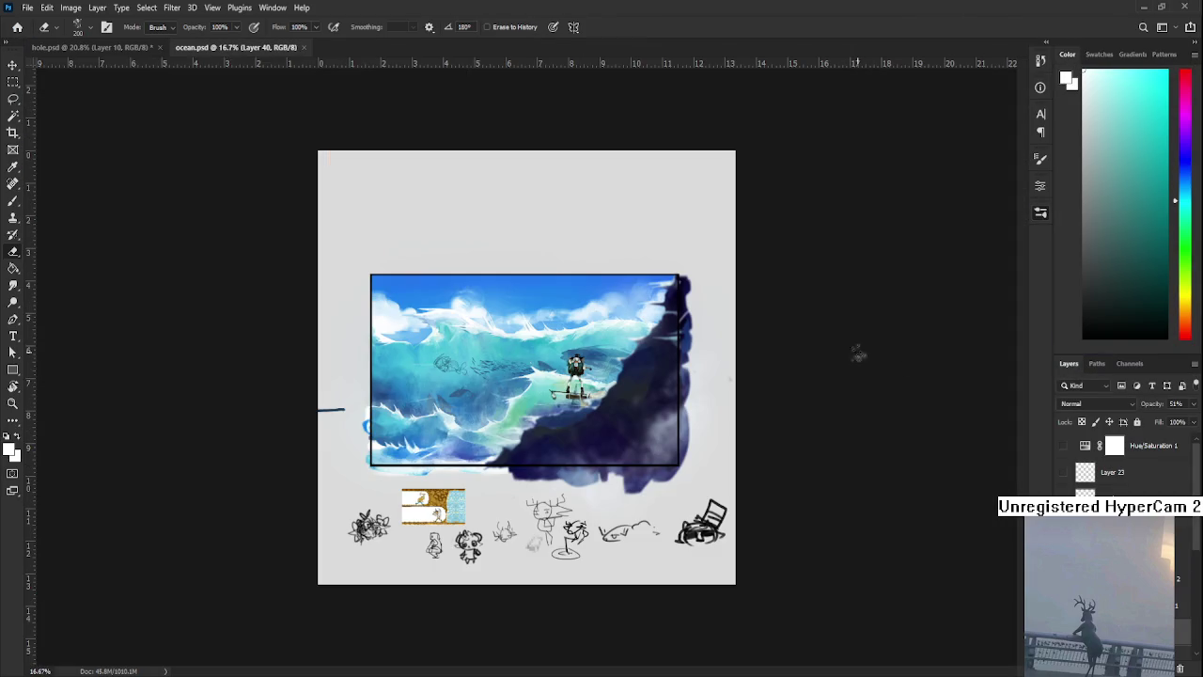
Zoom and pan around ocean.psd to inspect the wave painting and the ink sketches
scroll(492, 357, up, 5)
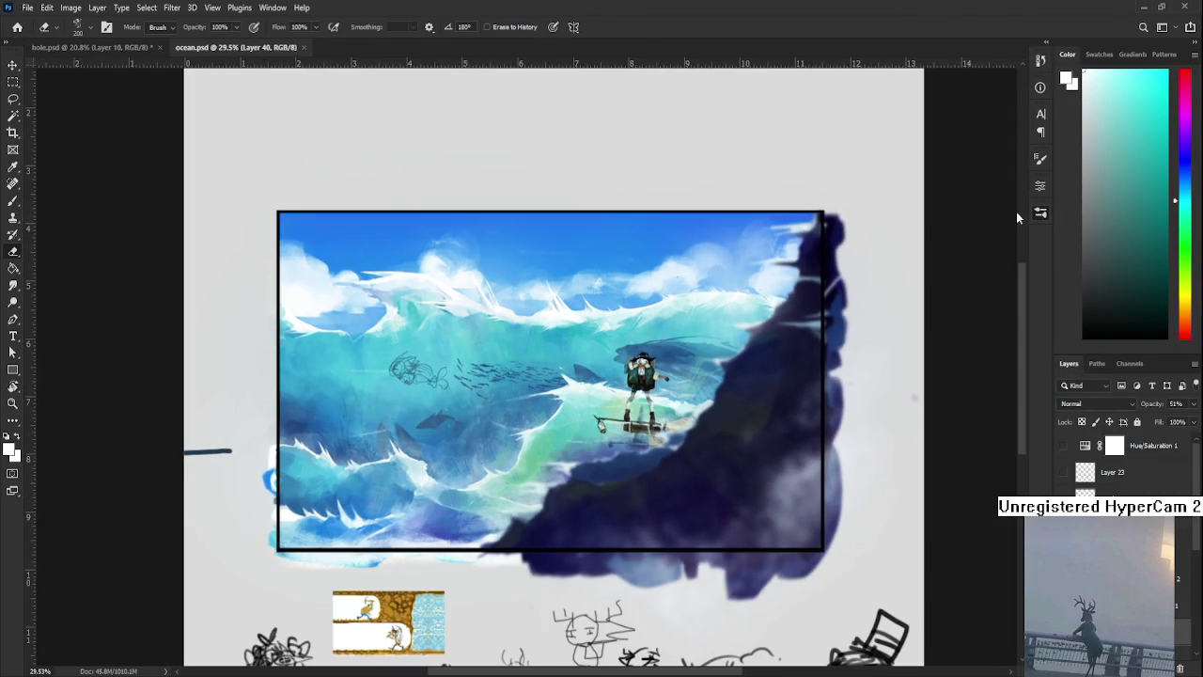
scroll(717, 323, up, 2)
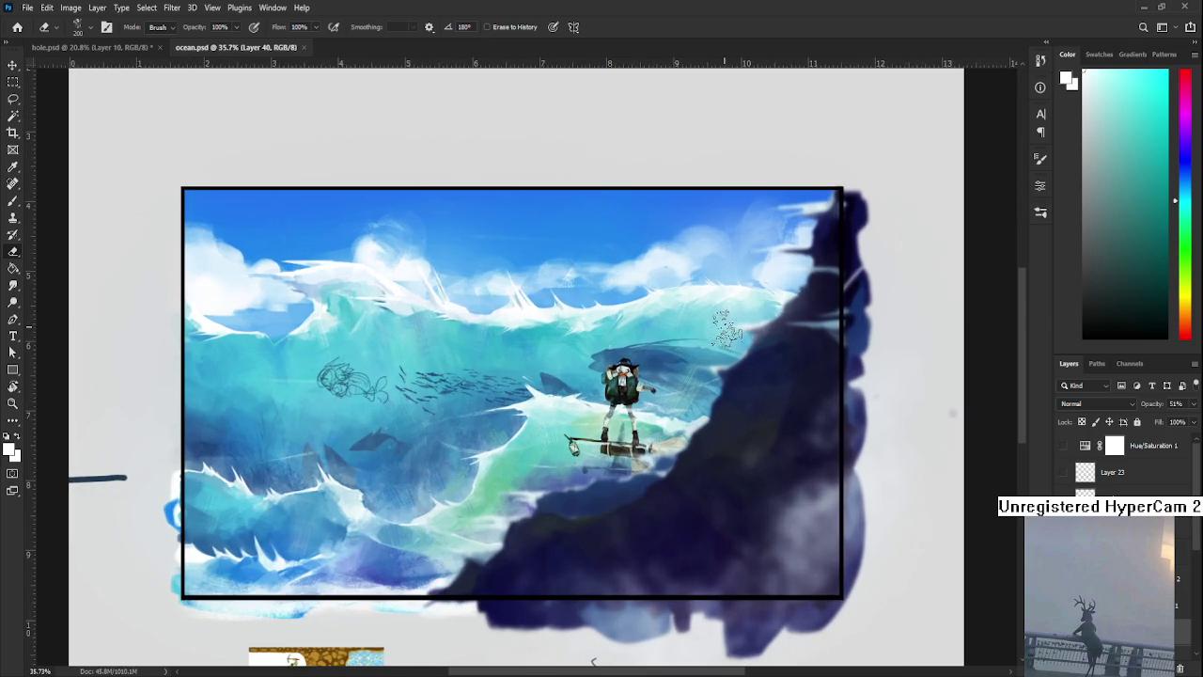
scroll(726, 327, down, 1)
scroll(726, 327, up, 1)
drag(685, 492, 689, 489)
scroll(689, 489, down, 1)
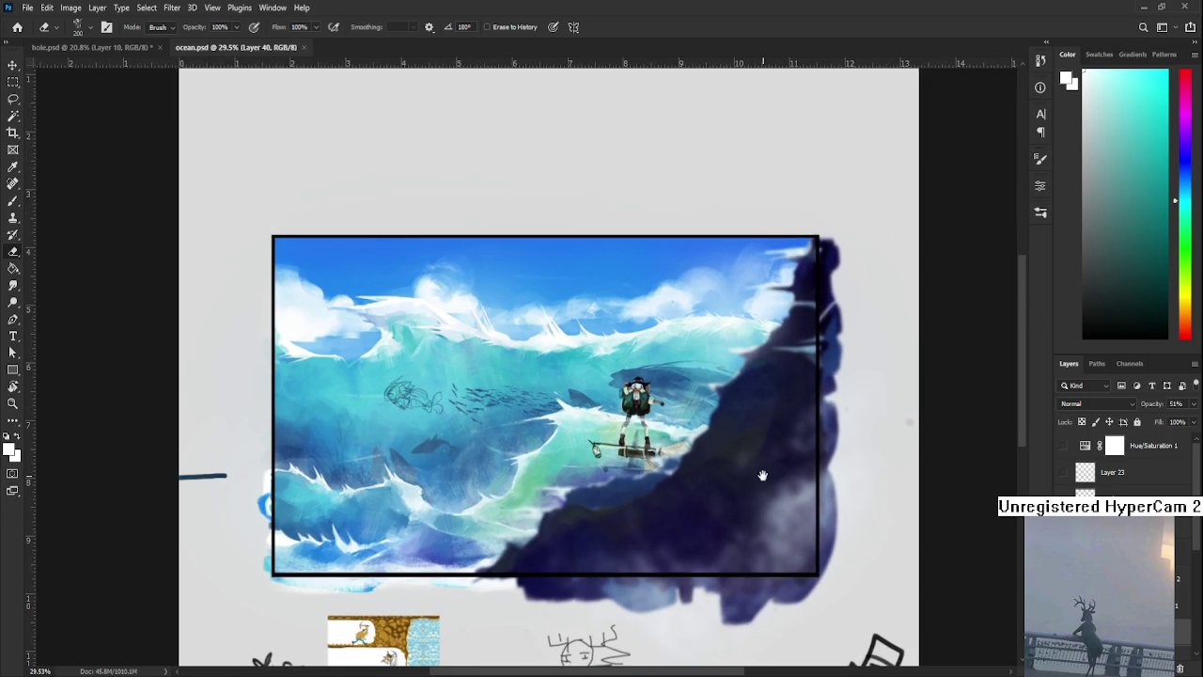
drag(765, 475, 759, 470)
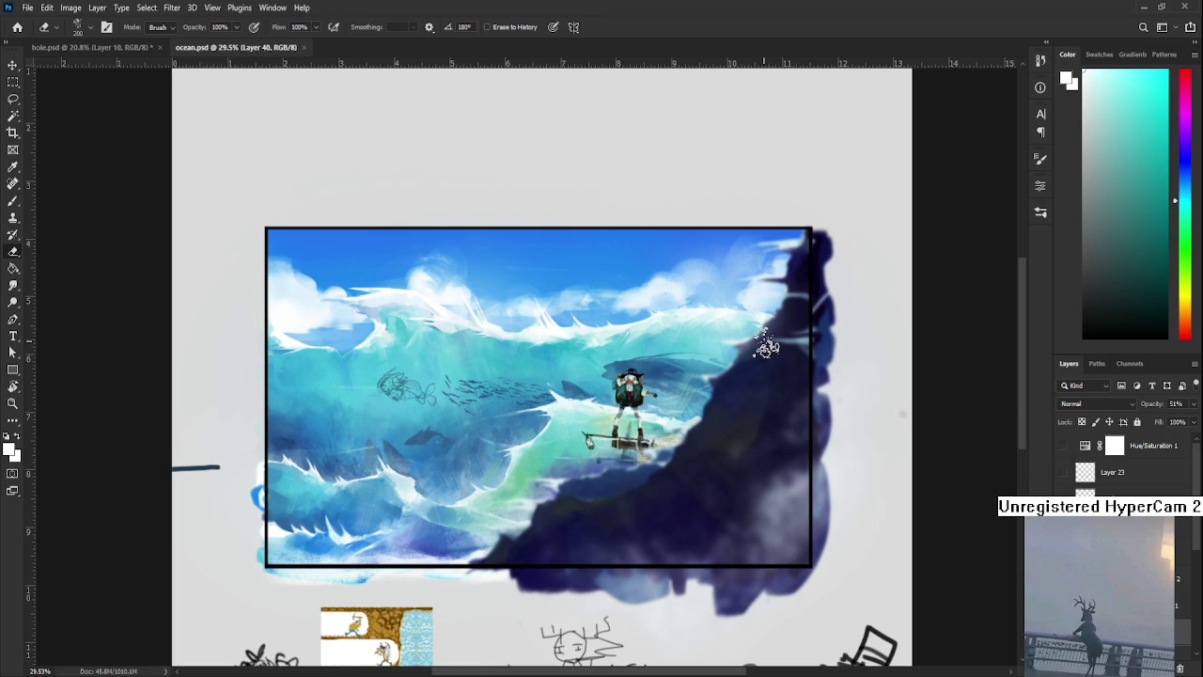
scroll(618, 399, up, 1)
scroll(618, 400, down, 1)
scroll(554, 425, up, 2)
scroll(550, 423, down, 1)
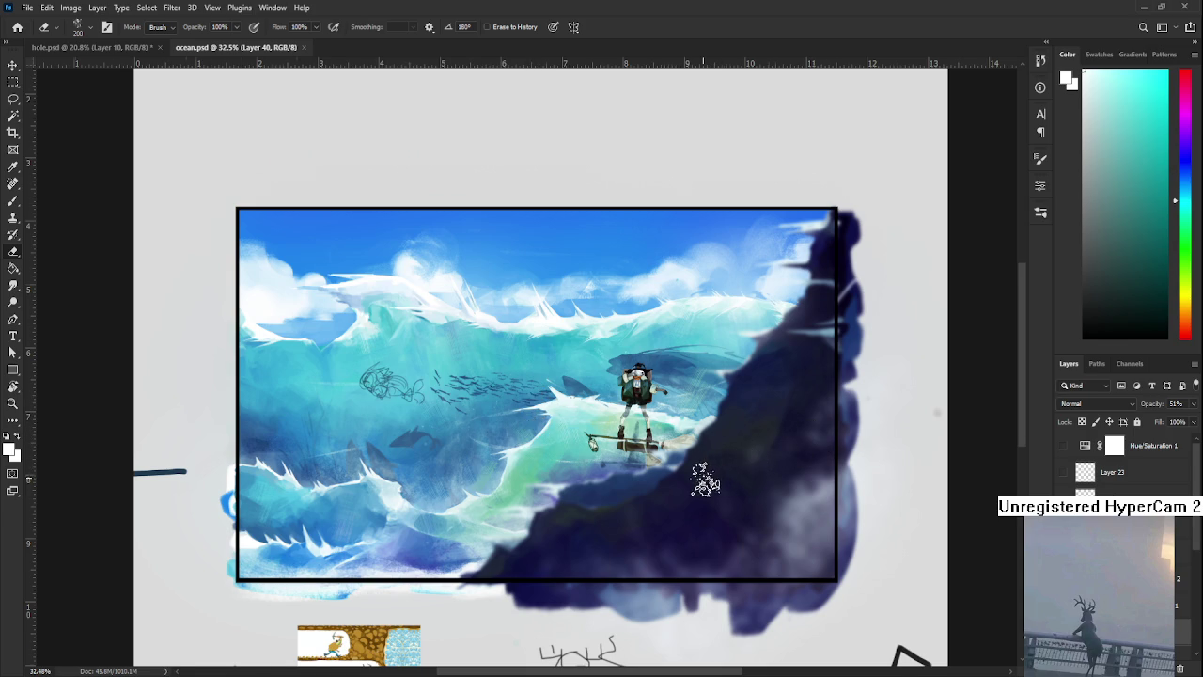
scroll(705, 474, down, 1)
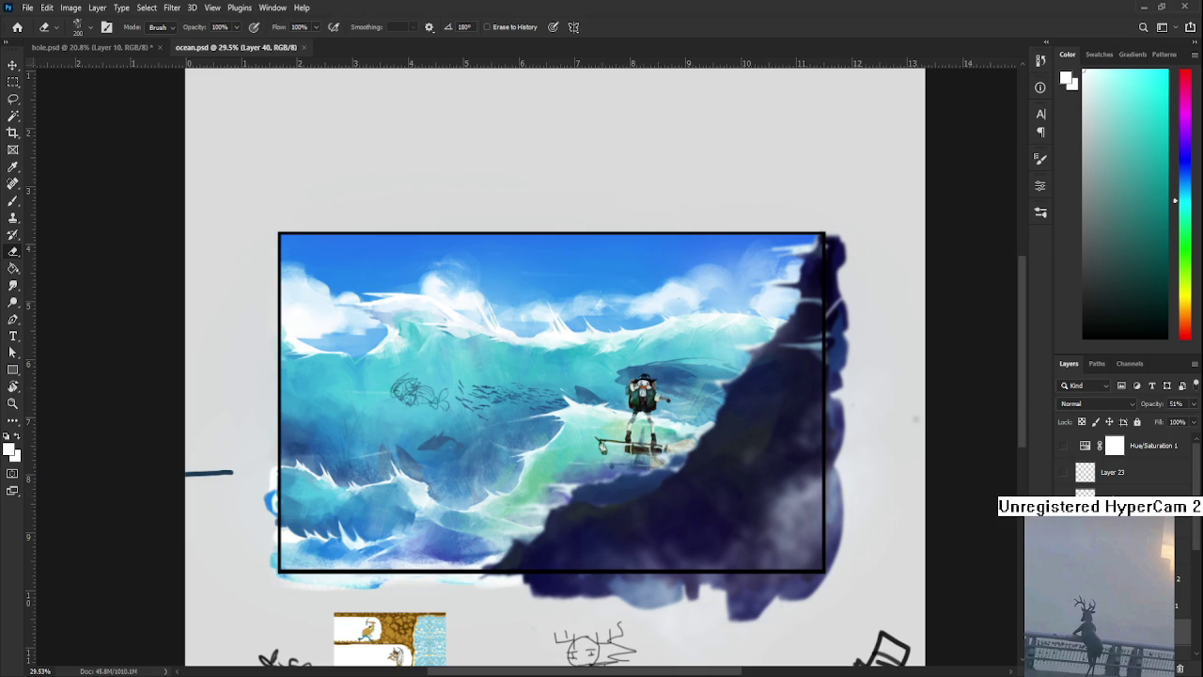
scroll(634, 479, down, 2)
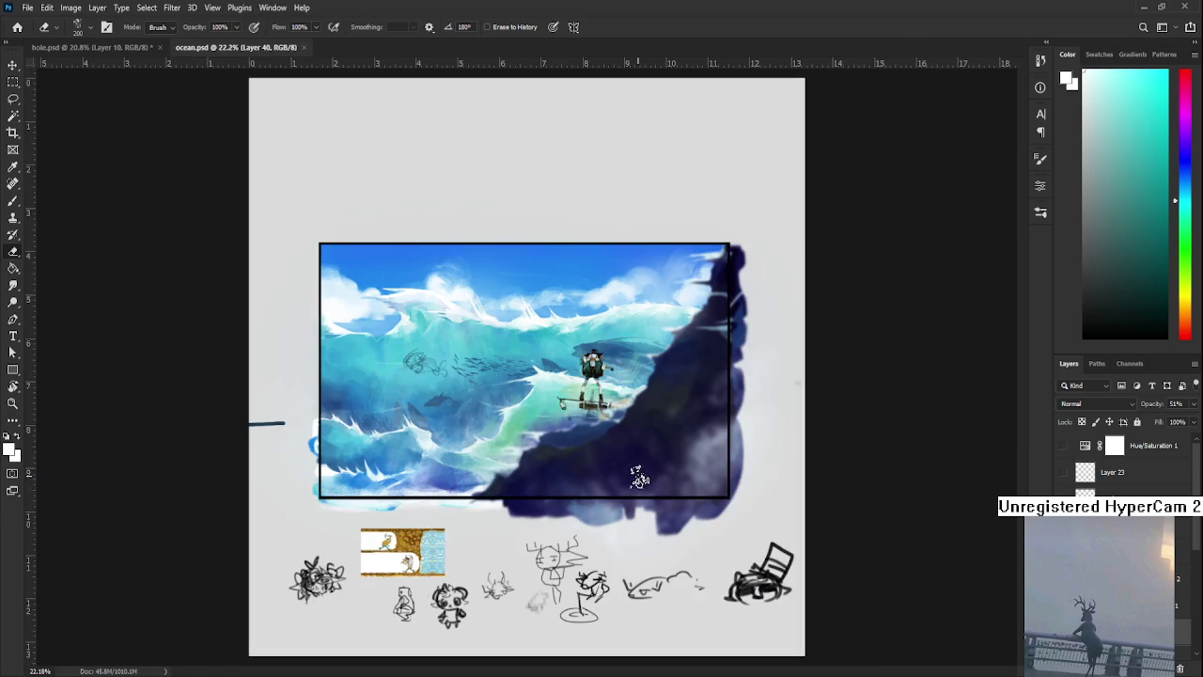
Close ocean.psd and open Tower.psd from the recent files
click(304, 47)
key(ctrl+w)
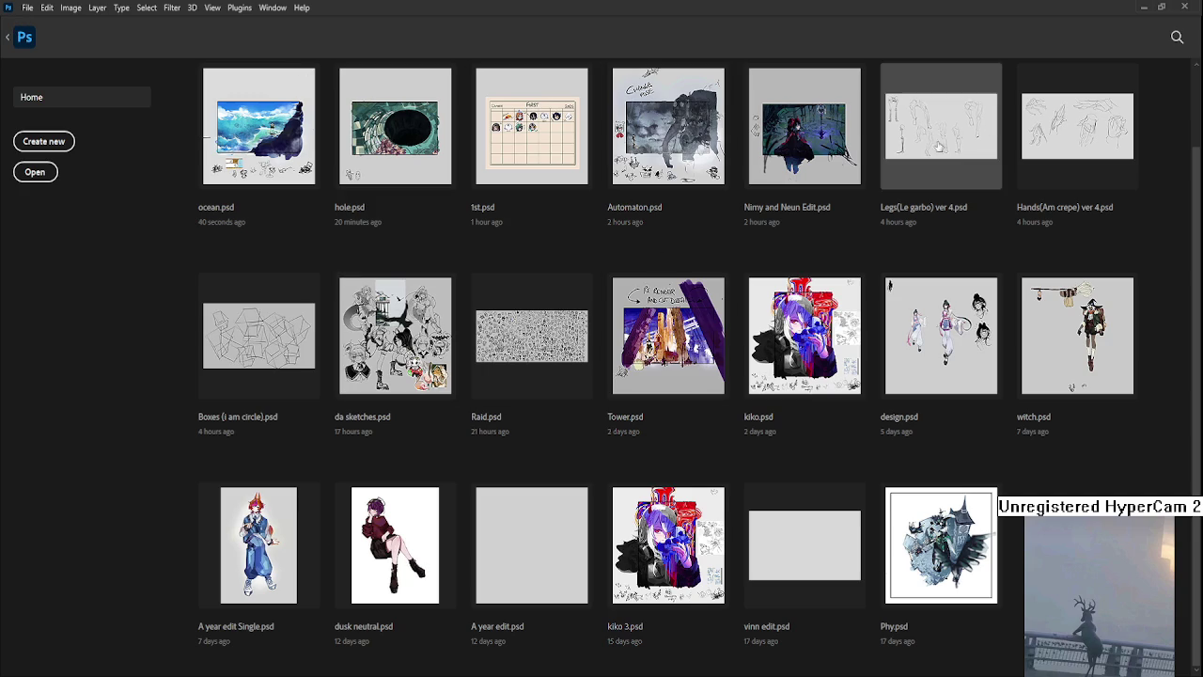
scroll(804, 131, up, 1)
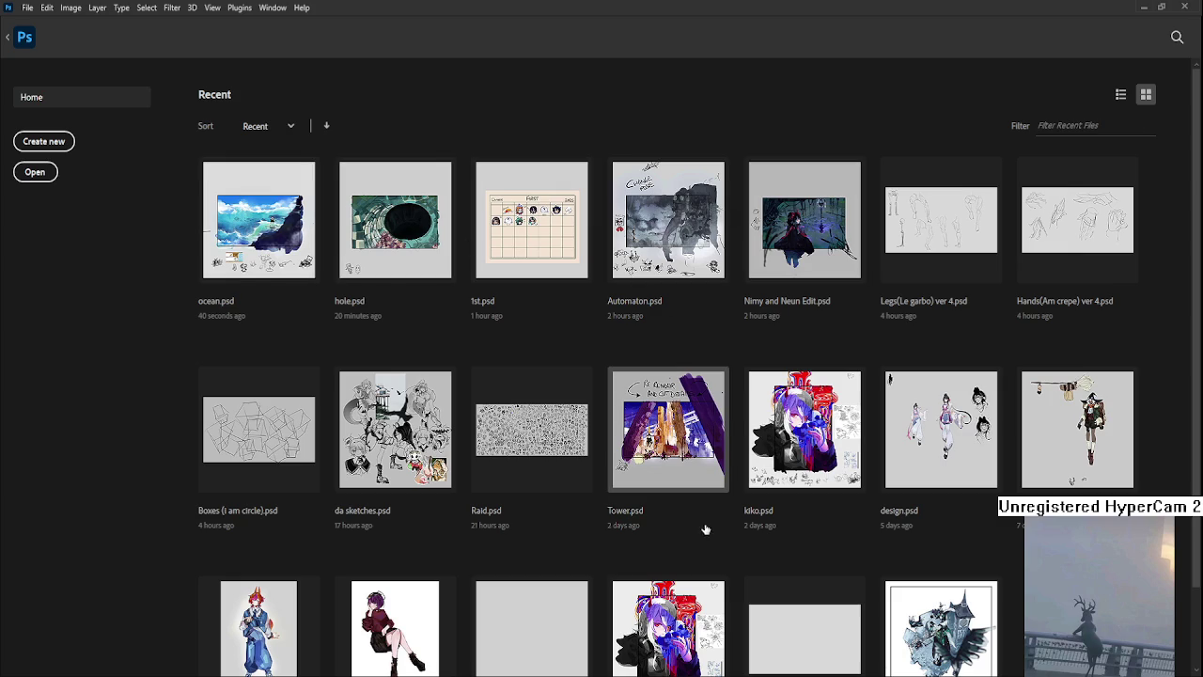
click(686, 462)
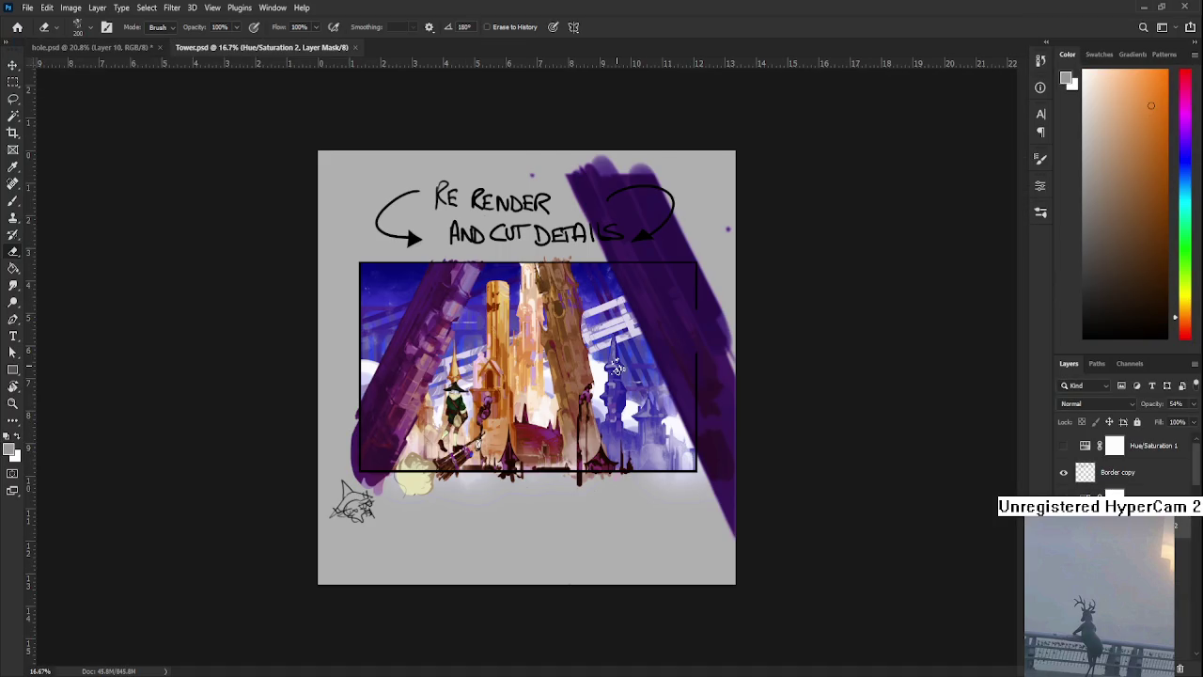
Zoom in on the Tower.psd painting and pan the view slightly
scroll(615, 369, up, 1)
scroll(615, 369, up, 1)
scroll(592, 376, up, 1)
scroll(574, 380, up, 1)
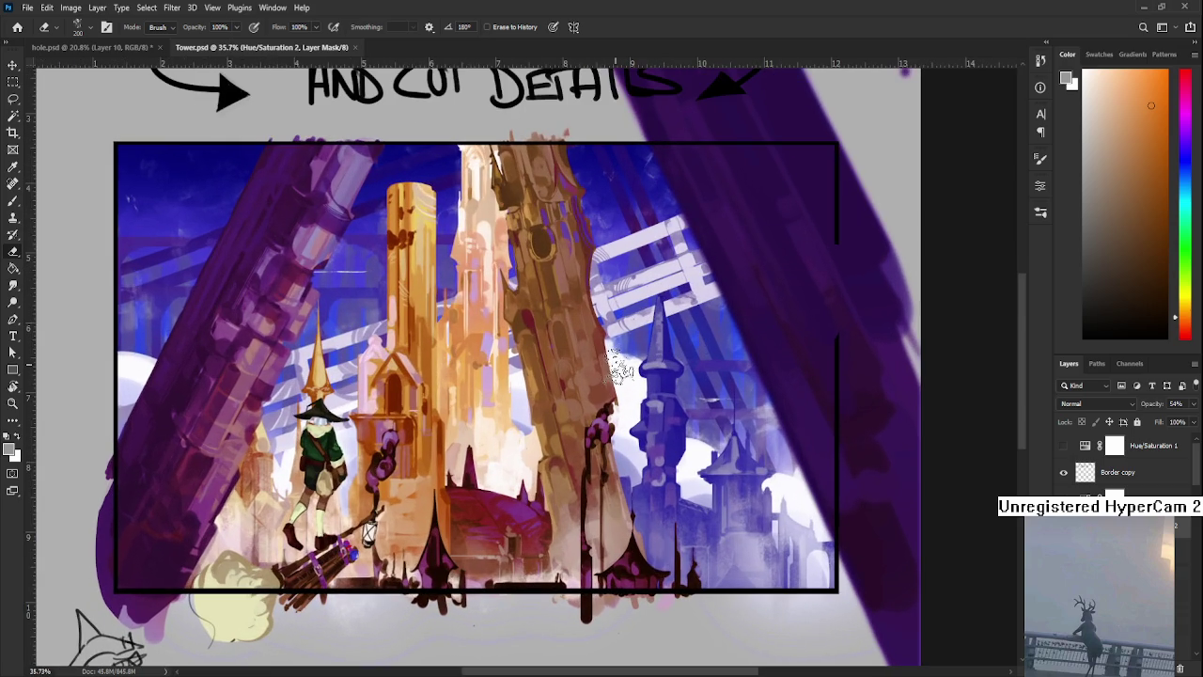
scroll(569, 383, down, 1)
scroll(576, 385, down, 1)
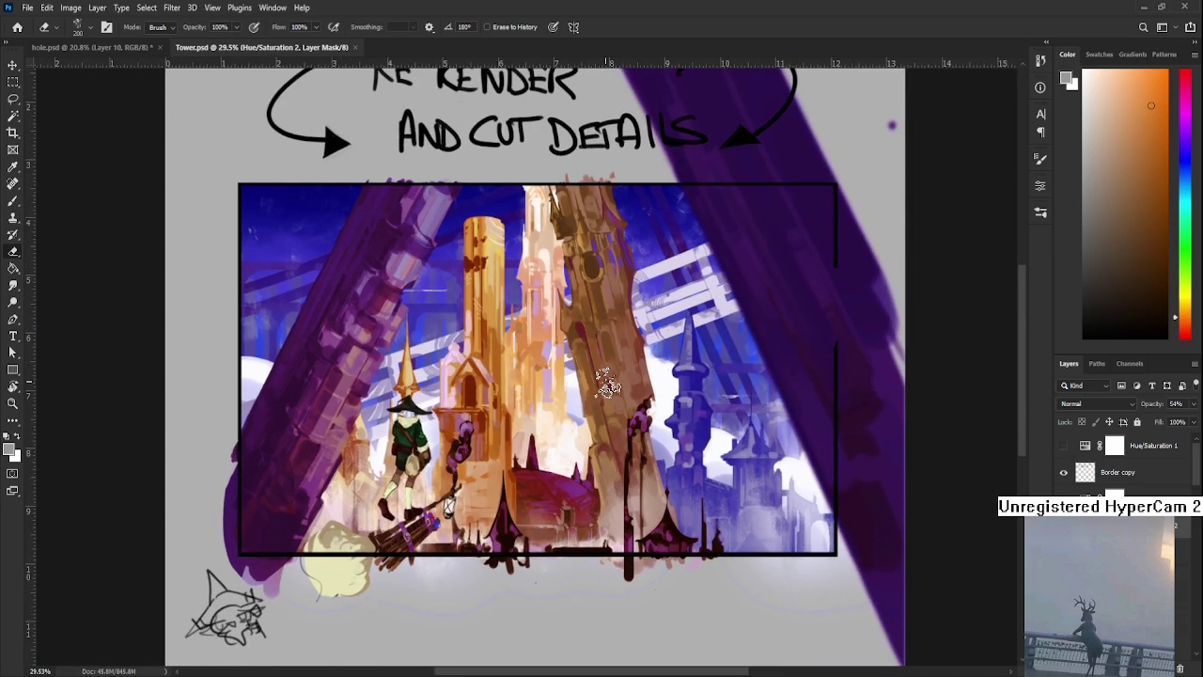
drag(580, 387, 574, 396)
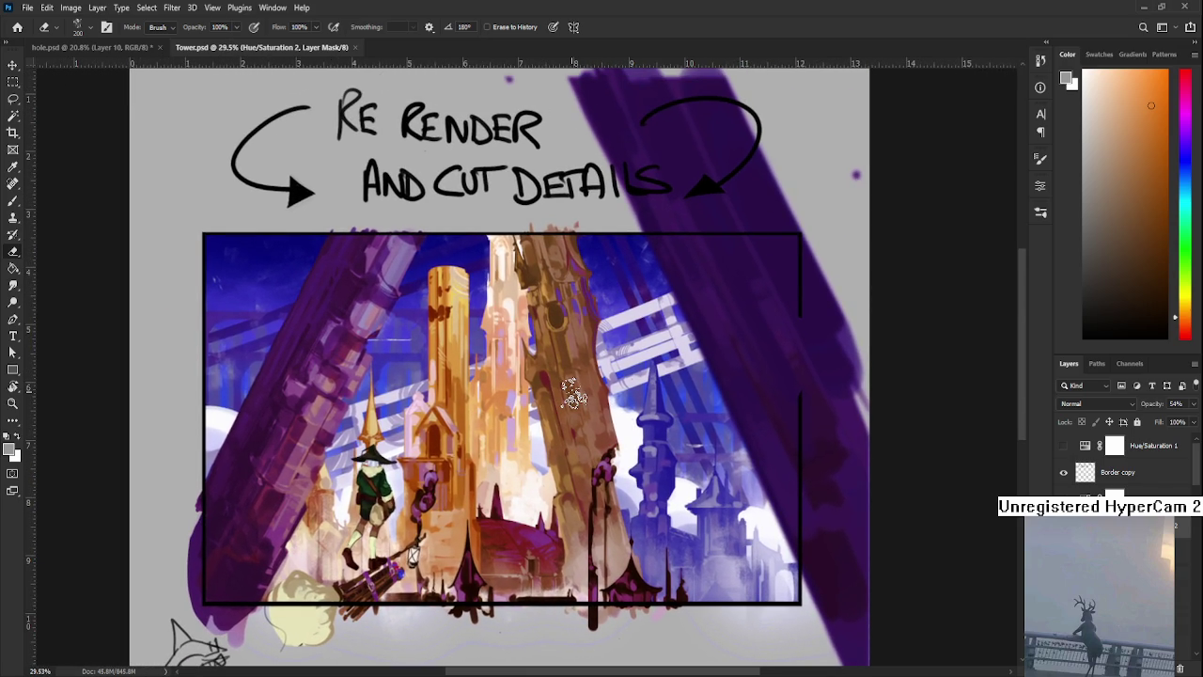
Zoom in and out on Tower.psd again, then close it to return to hole.psd
scroll(559, 353, up, 2)
scroll(559, 358, up, 2)
scroll(556, 395, down, 3)
scroll(554, 434, up, 1)
scroll(555, 435, down, 2)
scroll(555, 428, down, 1)
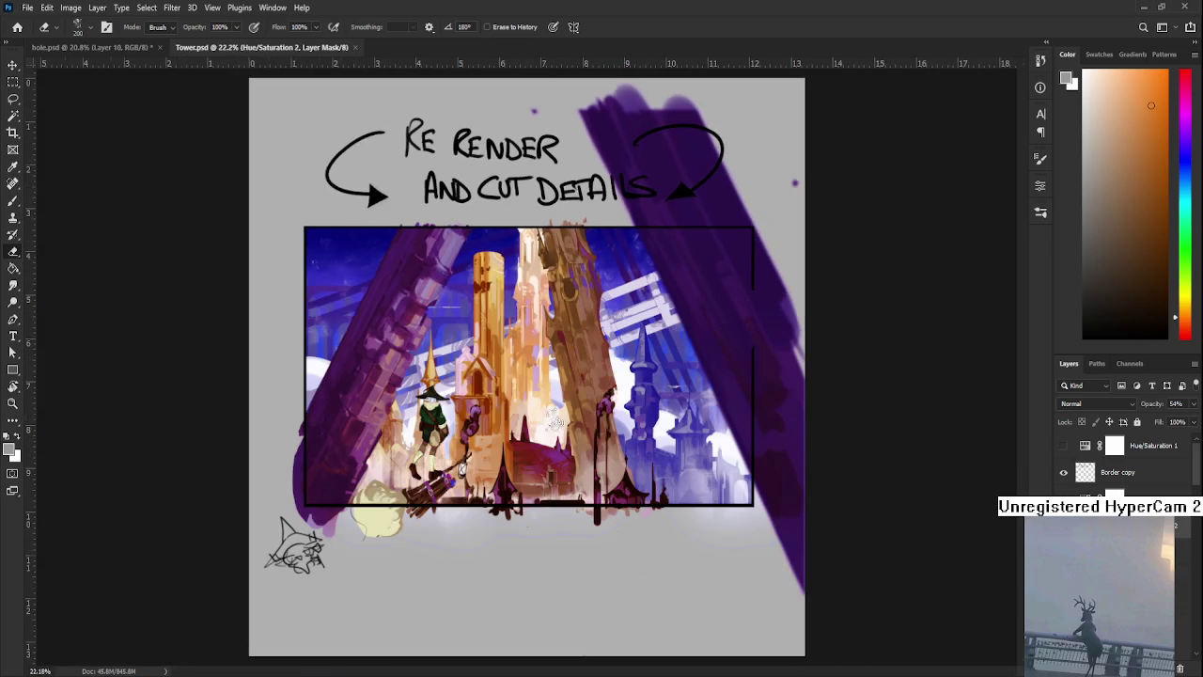
scroll(556, 423, up, 1)
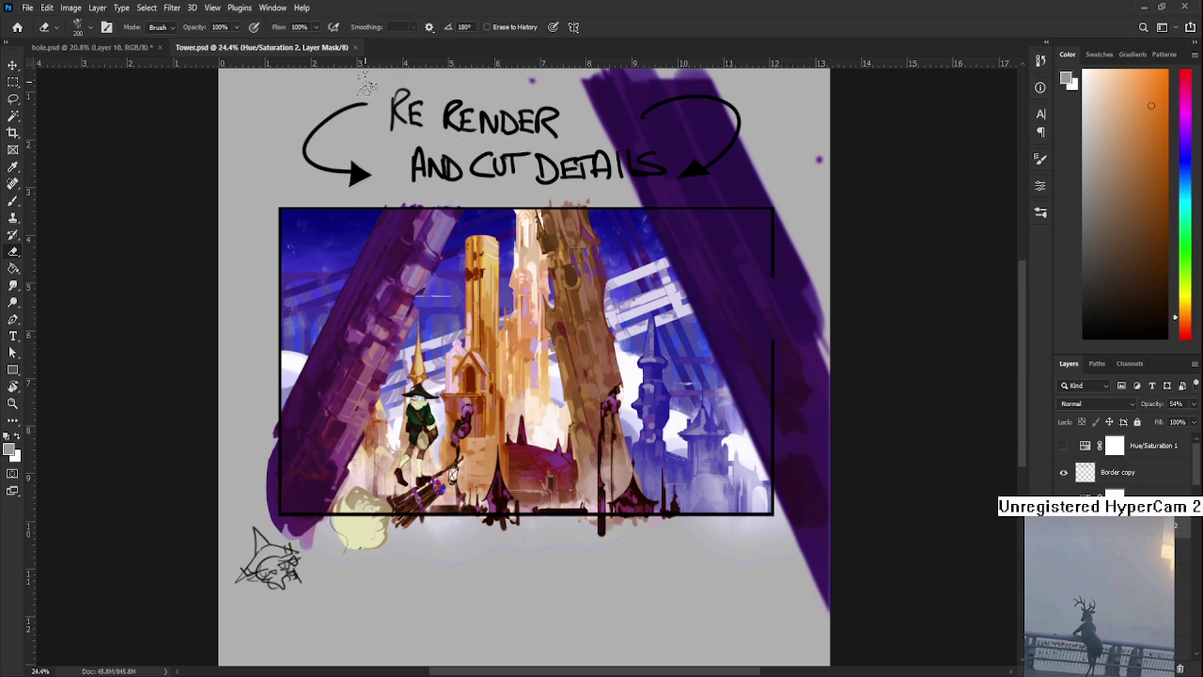
click(356, 47)
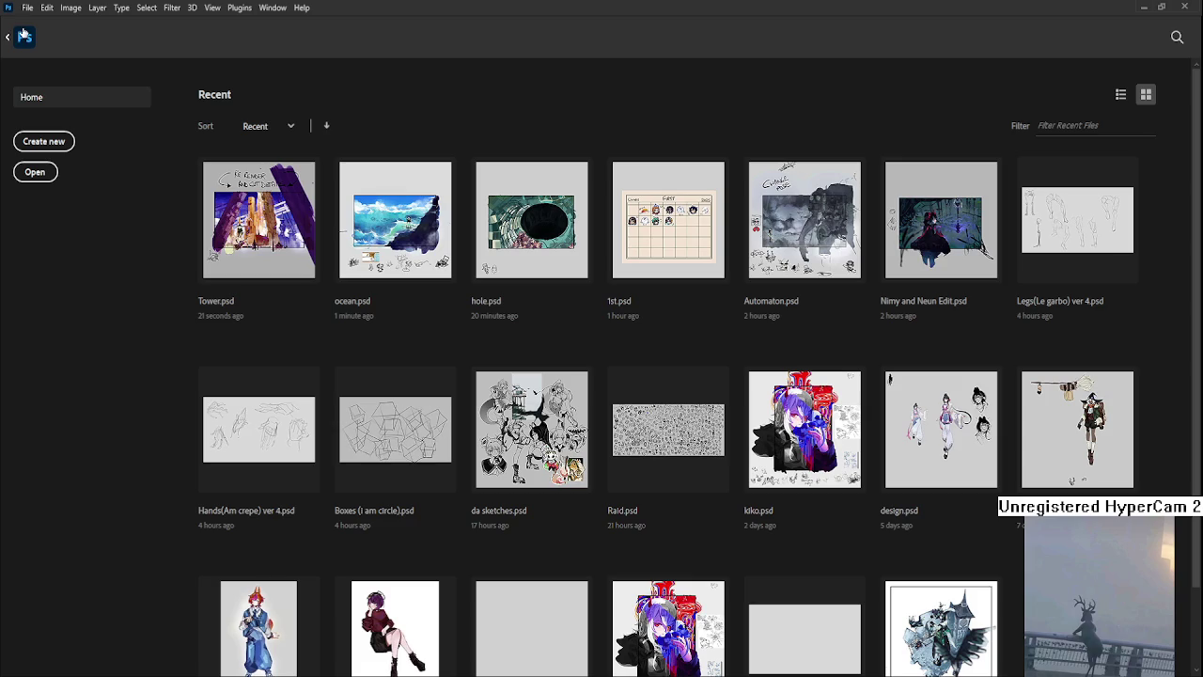
Open Automaton.psd from the Home screen and zoom in and out on the robot painting
click(20, 28)
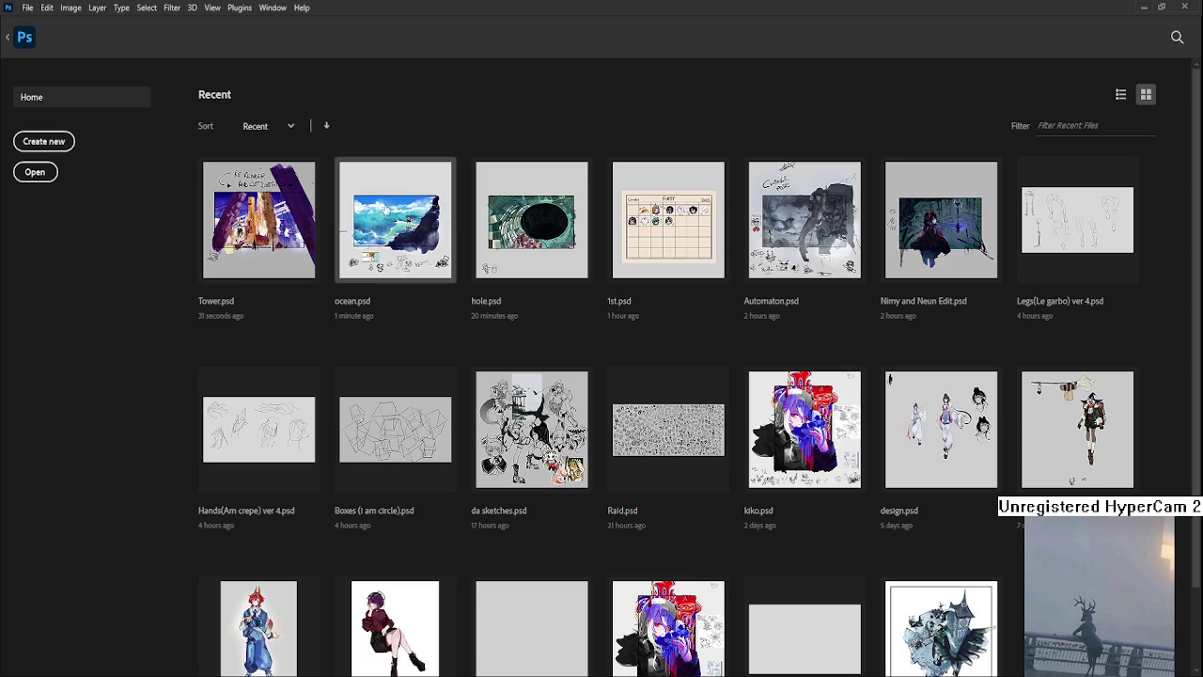
click(812, 255)
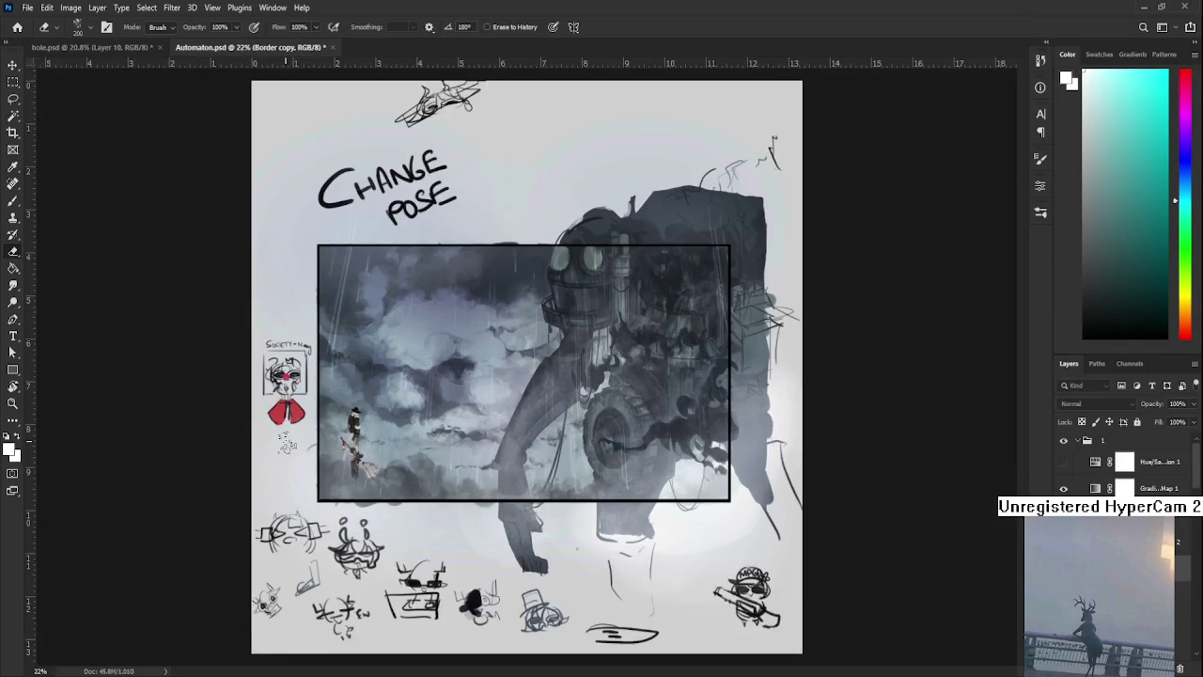
scroll(548, 367, up, 2)
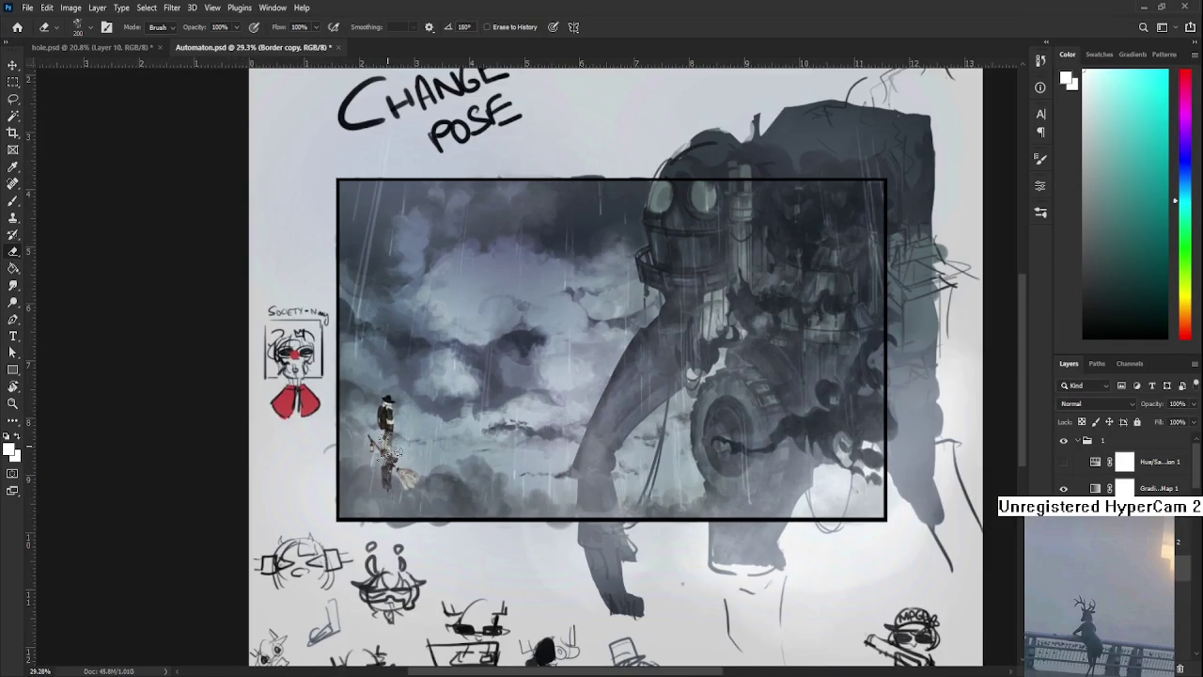
scroll(548, 366, down, 3)
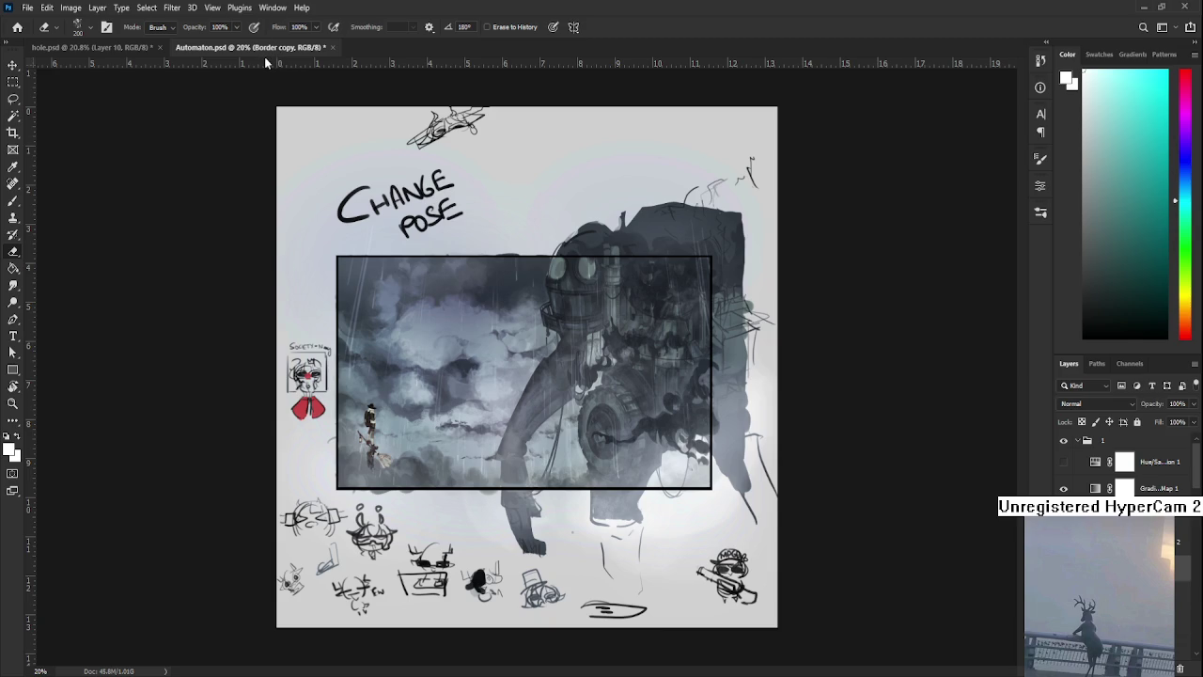
Discard a stray page guide and close Automaton.psd to return to hole.psd
drag(265, 64, 234, 82)
drag(235, 85, 306, 62)
key(ctrl+w)
scroll(534, 414, up, 1)
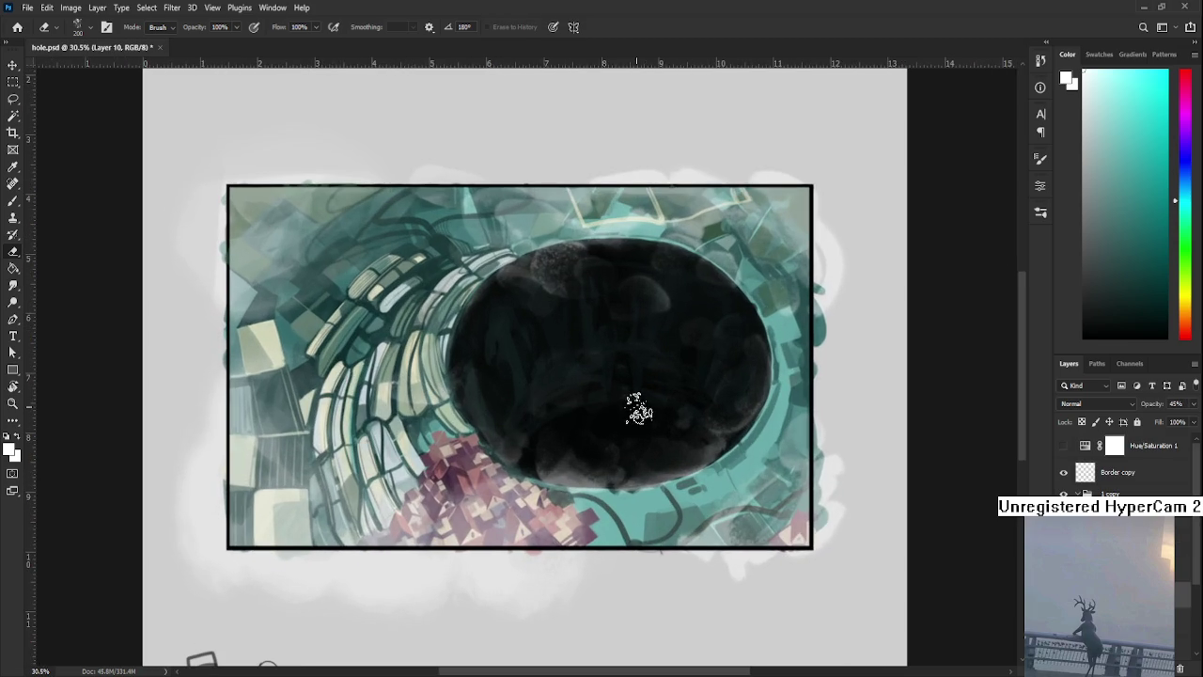
scroll(636, 408, down, 2)
scroll(639, 403, down, 1)
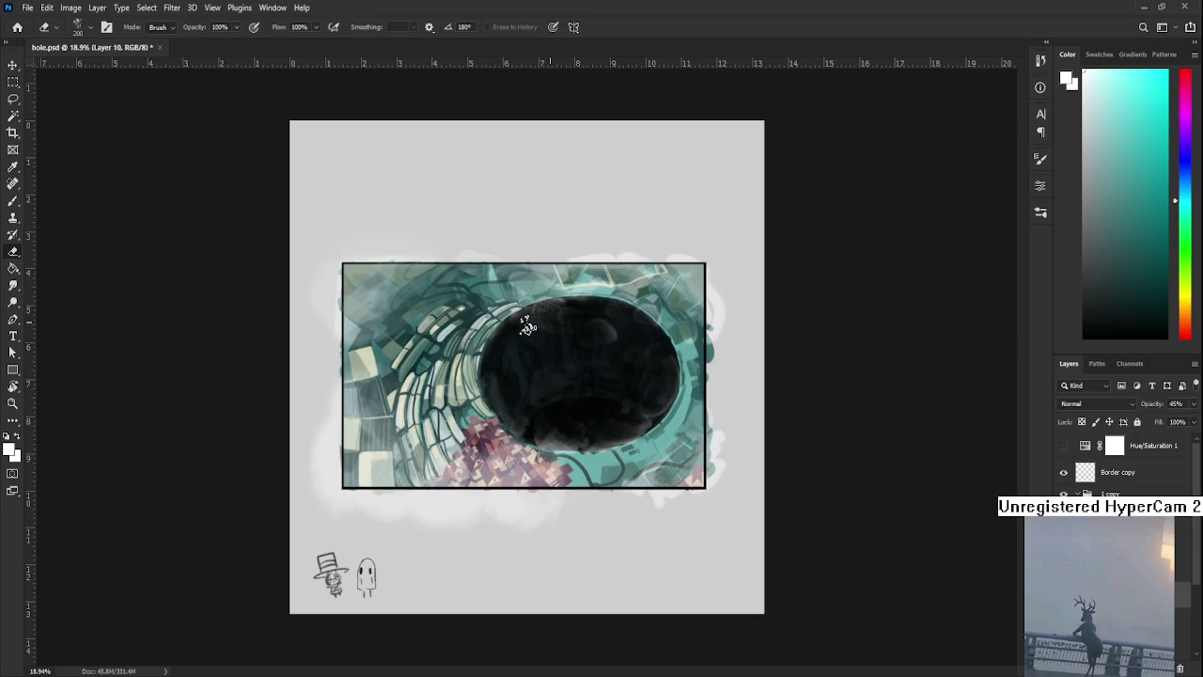
Erase the dark hole's upper-left edge and its lower rim on Layer 10
mouse_move(523, 318)
mouse_down()
mouse_move(502, 334)
mouse_move(531, 336)
mouse_up()
mouse_move(580, 430)
mouse_down()
mouse_move(585, 403)
mouse_move(592, 438)
mouse_up()
scroll(564, 380, down, 3)
scroll(559, 383, down, 3)
scroll(550, 388, up, 3)
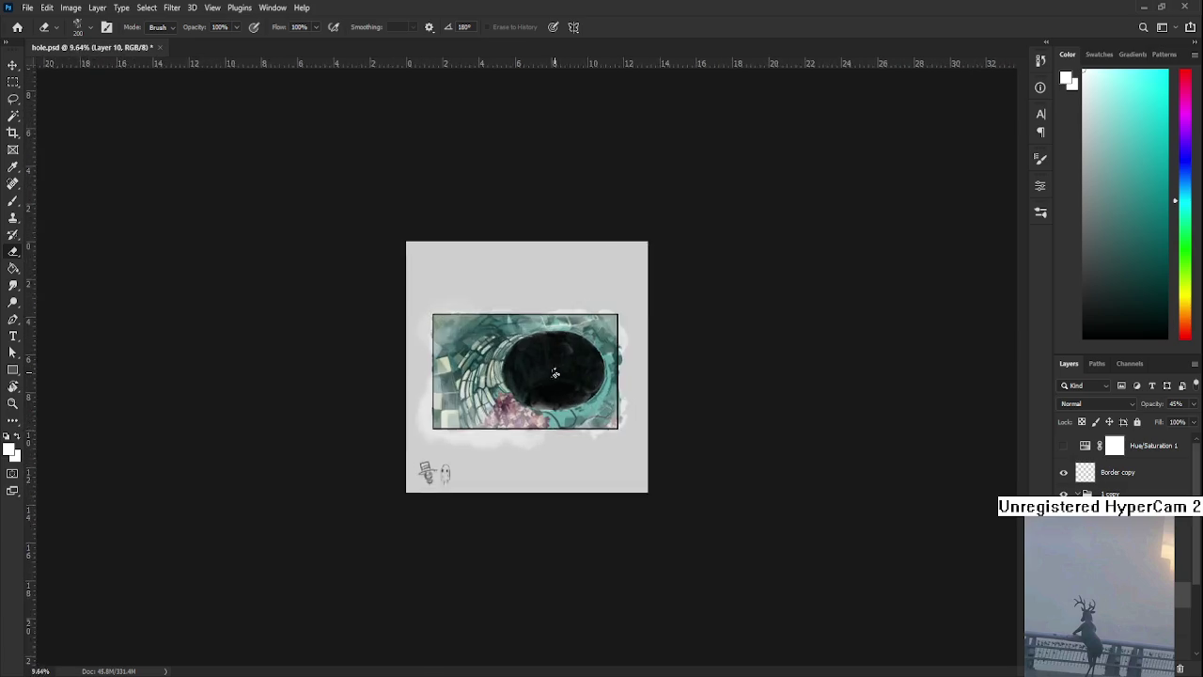
scroll(543, 393, up, 3)
scroll(491, 417, down, 1)
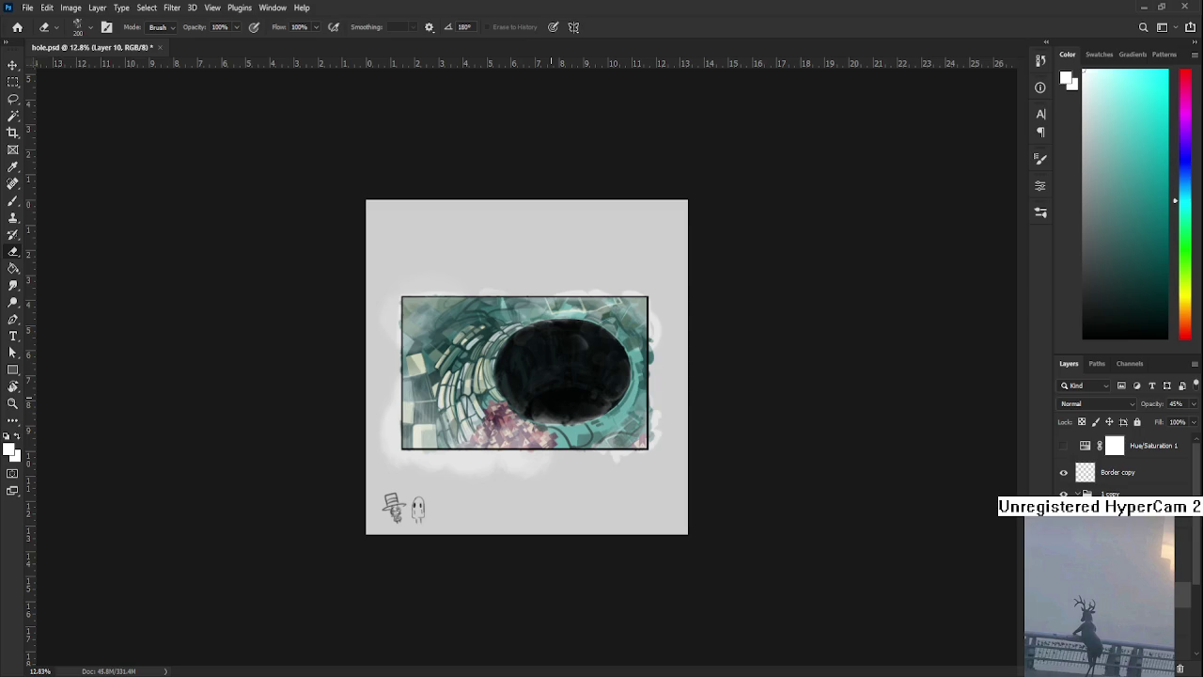
scroll(526, 366, up, 3)
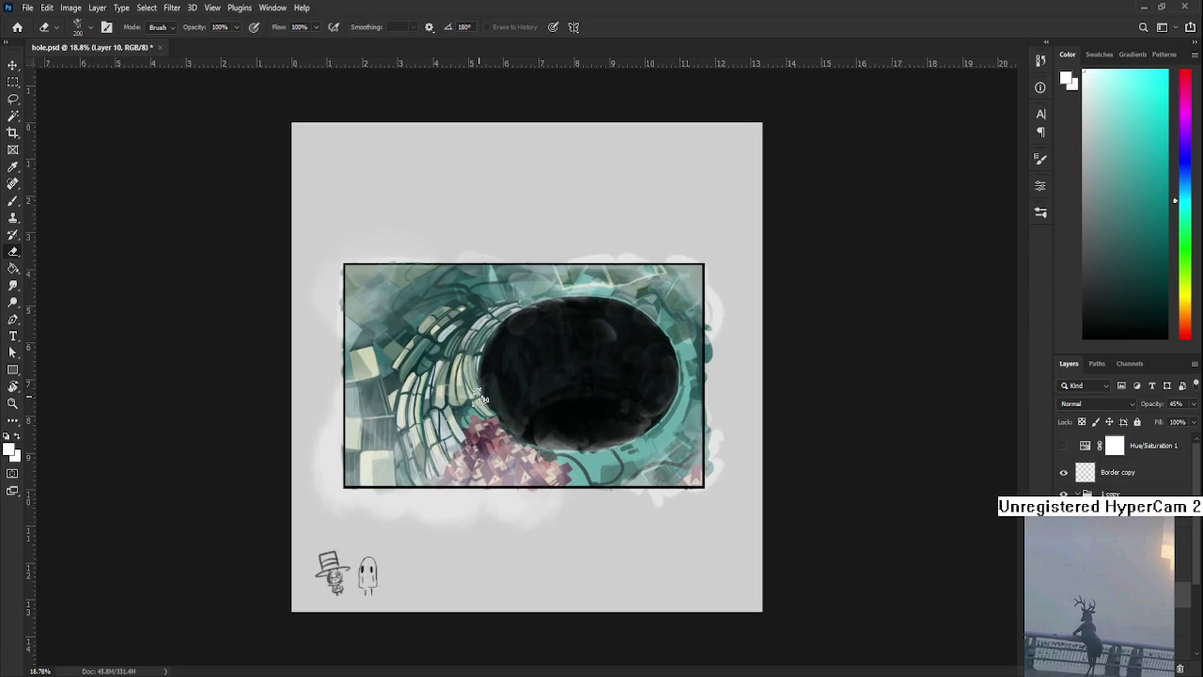
key(b)
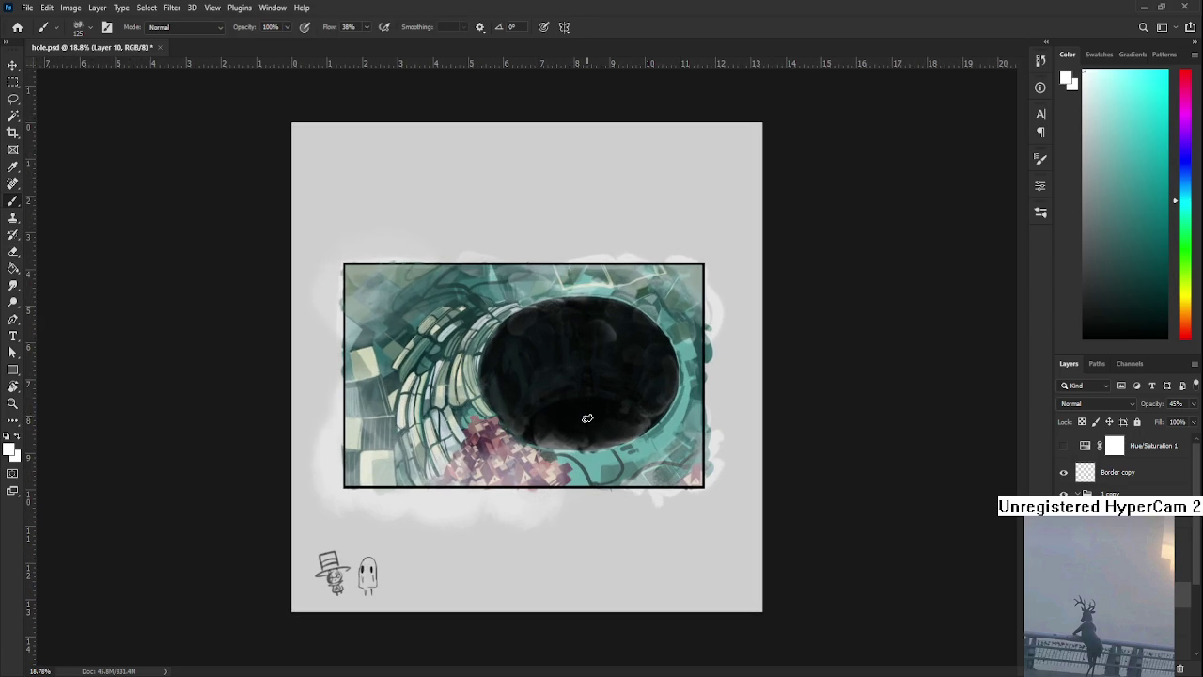
key(e)
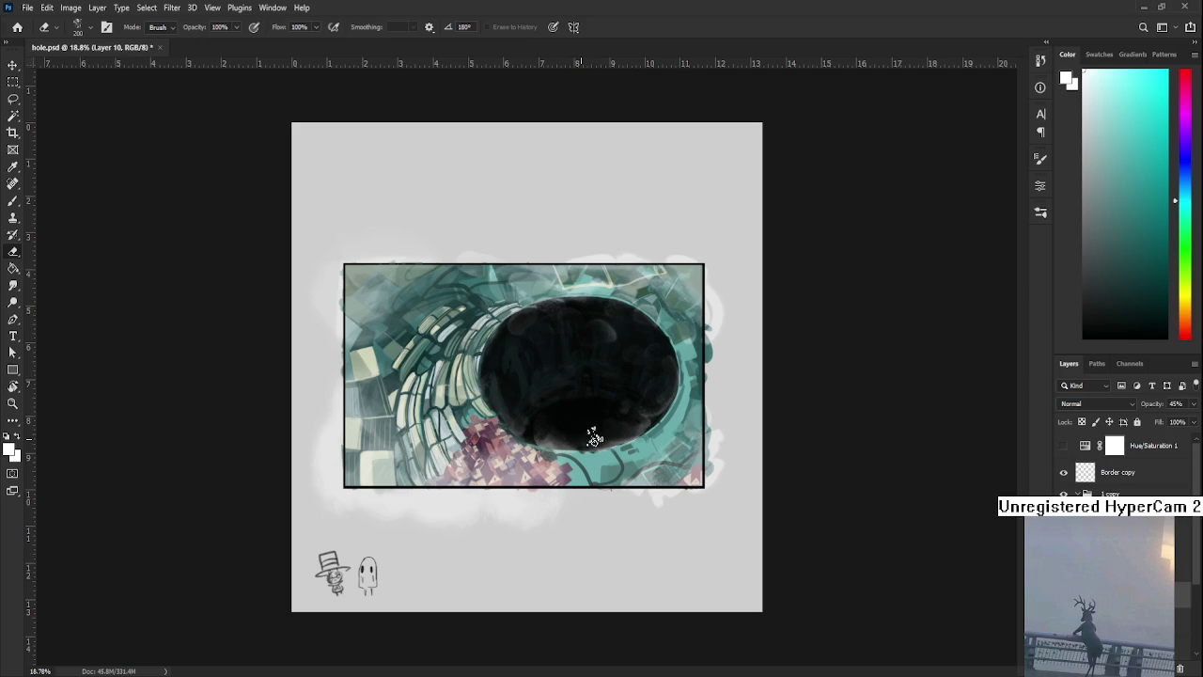
key(b)
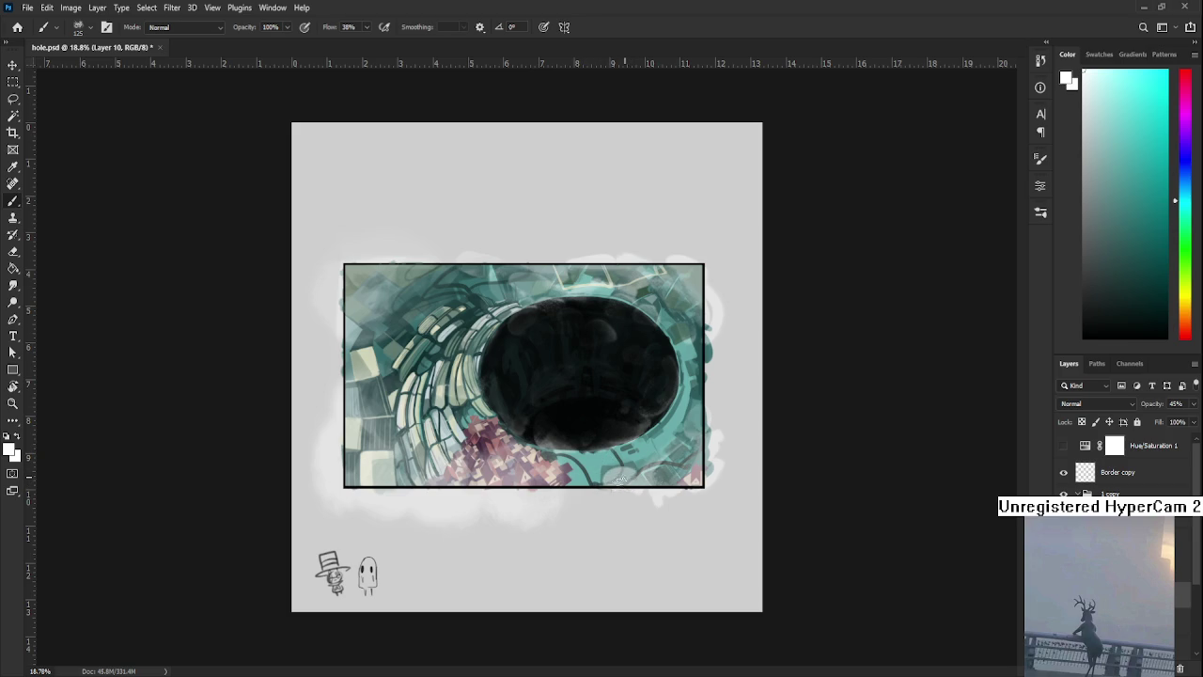
key(e)
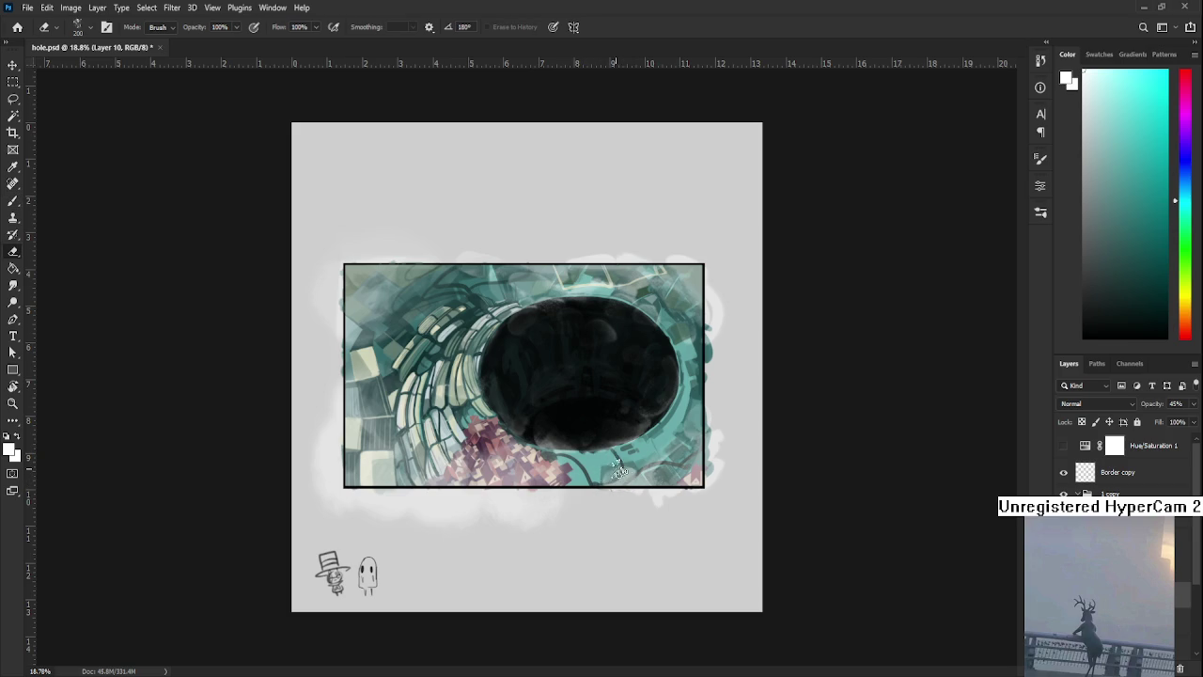